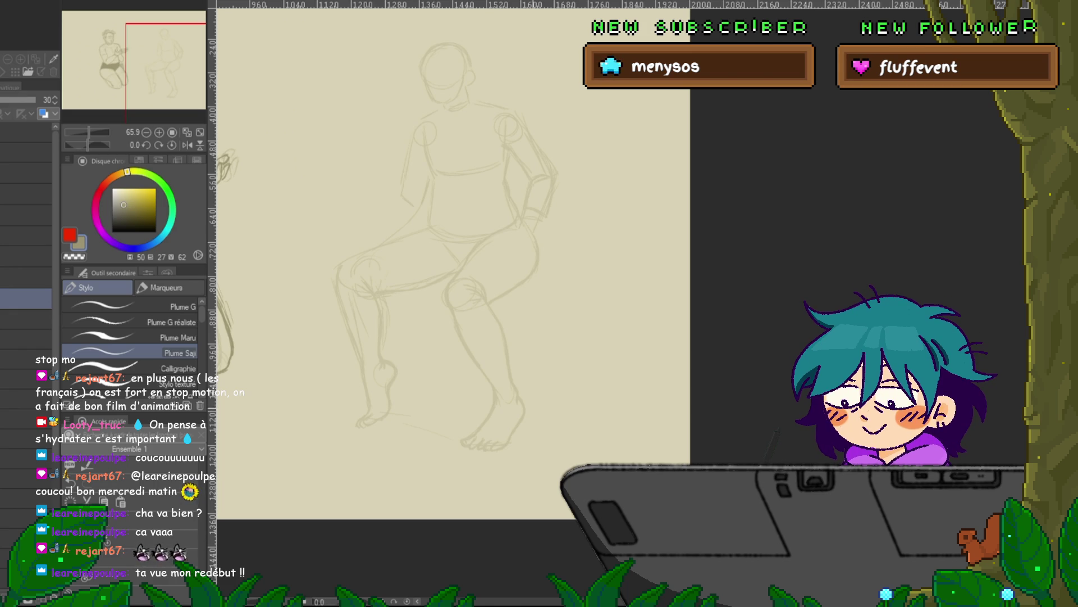
Pan and scroll the canvas to centre the view on the seated figure
left_click_drag(449, 253, 476, 303)
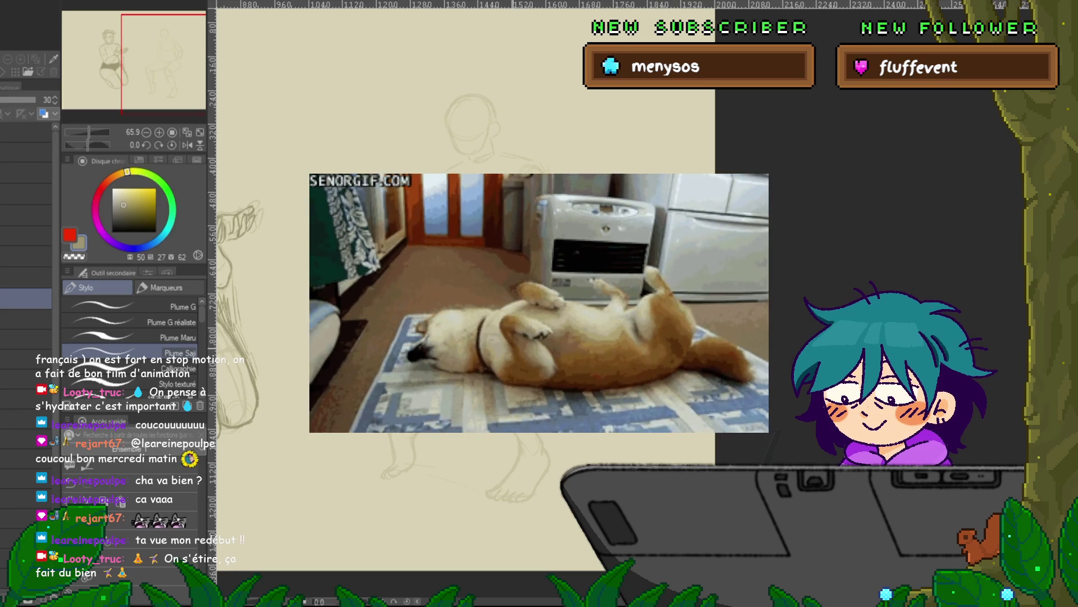
scroll(483, 281, "left", 2)
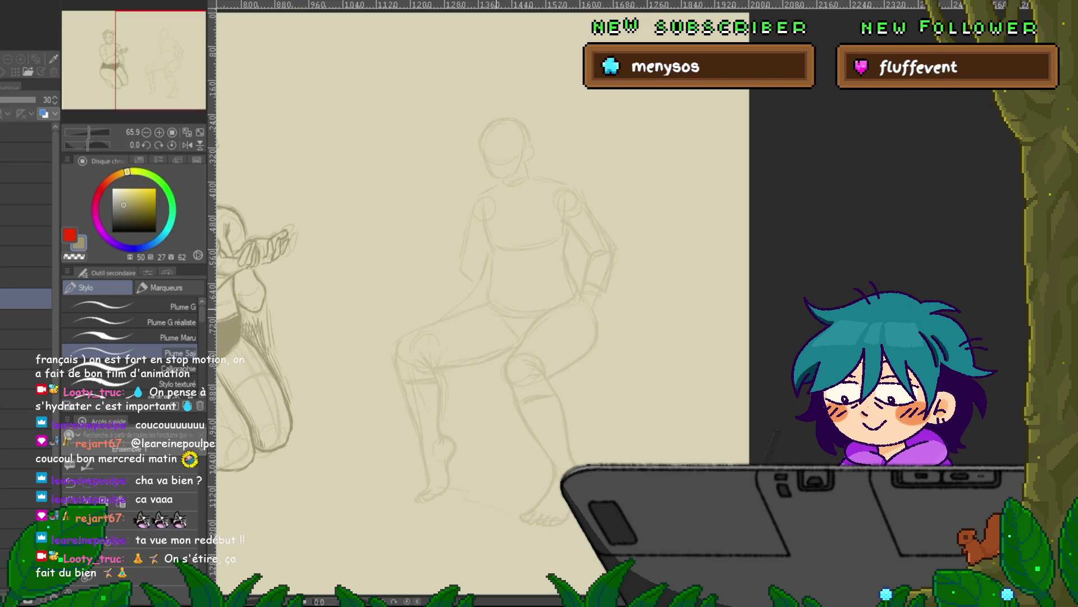
scroll(484, 304, "up", 2)
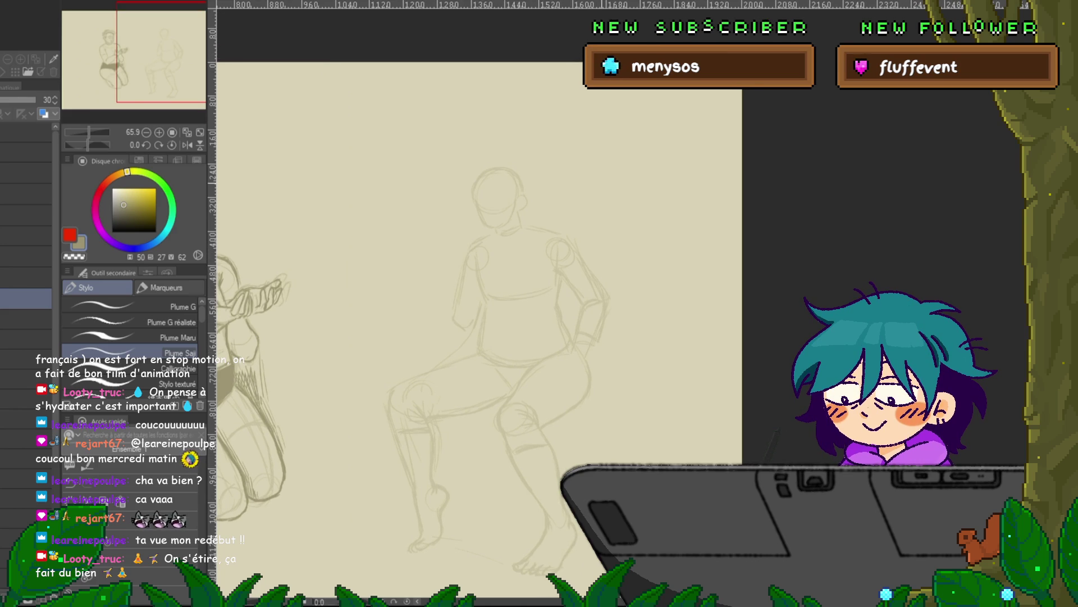
left_click_drag(478, 315, 465, 341)
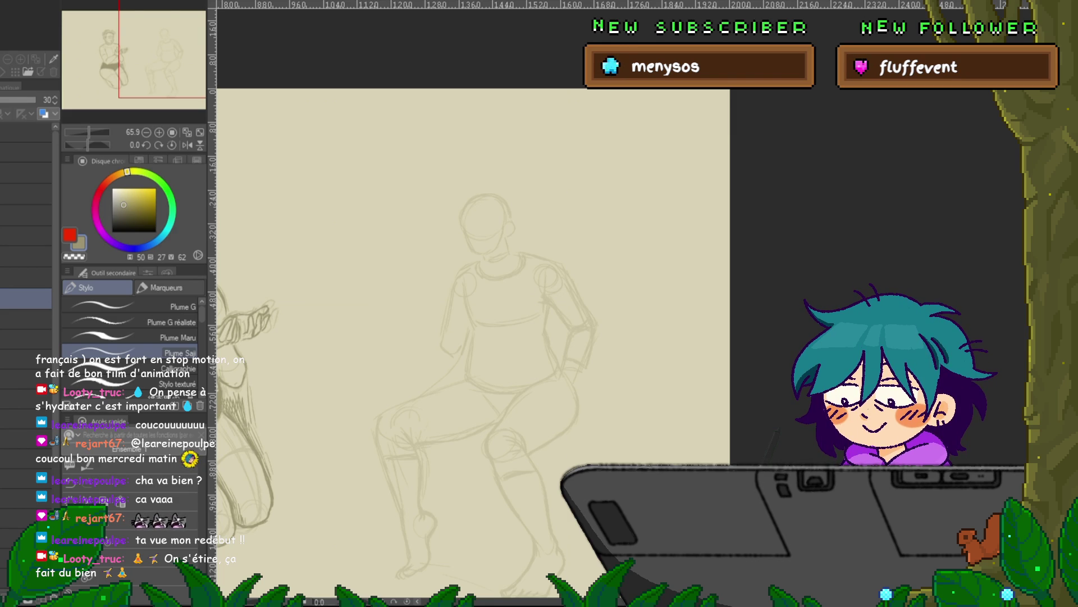
scroll(472, 337, "down", 2)
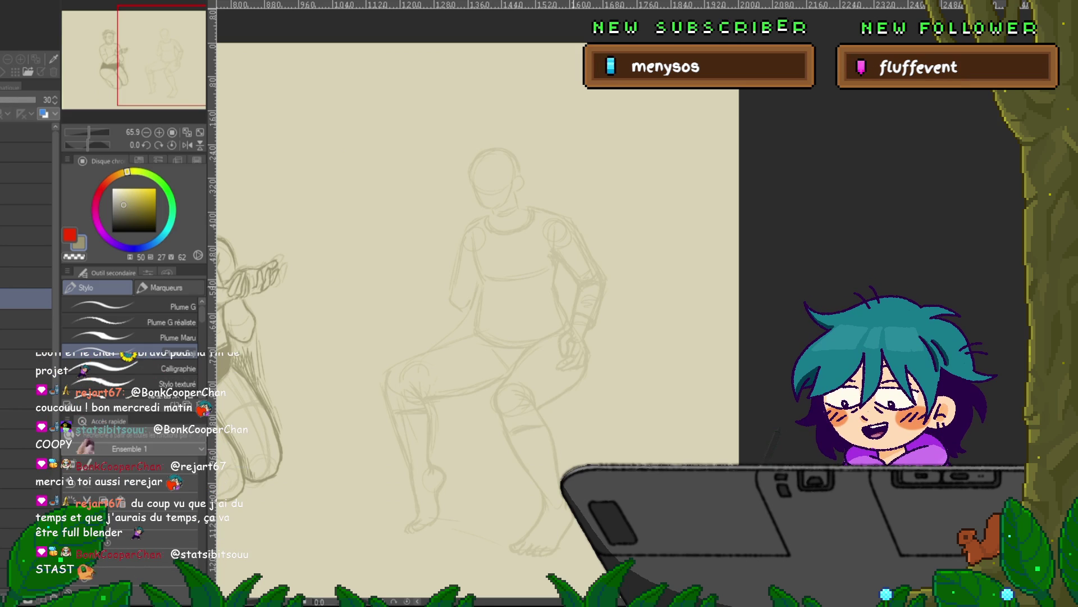
left_click_drag(478, 281, 510, 285)
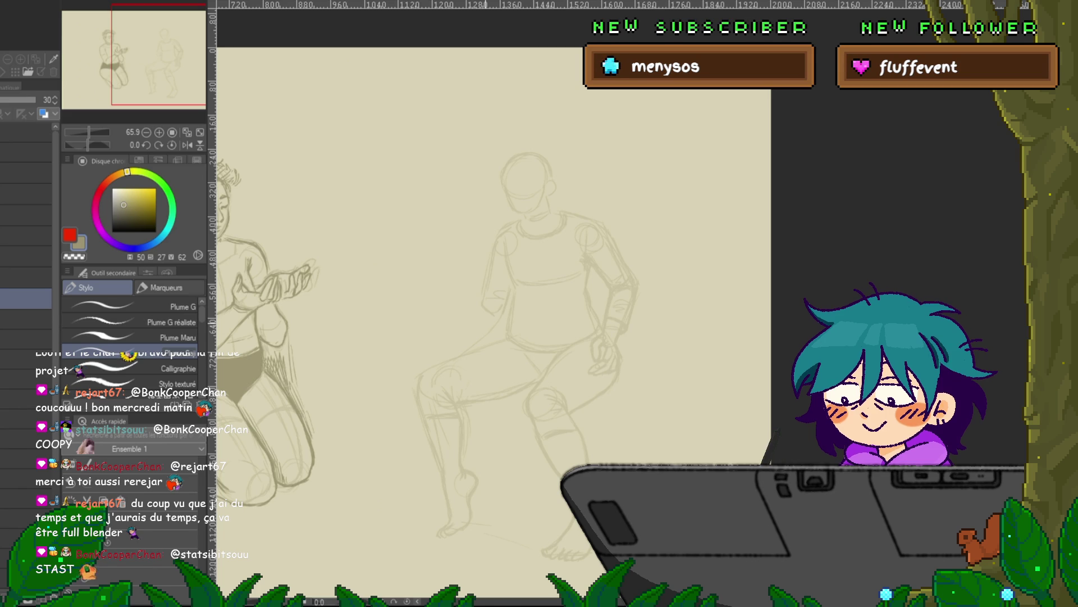
left_click_drag(525, 281, 615, 255)
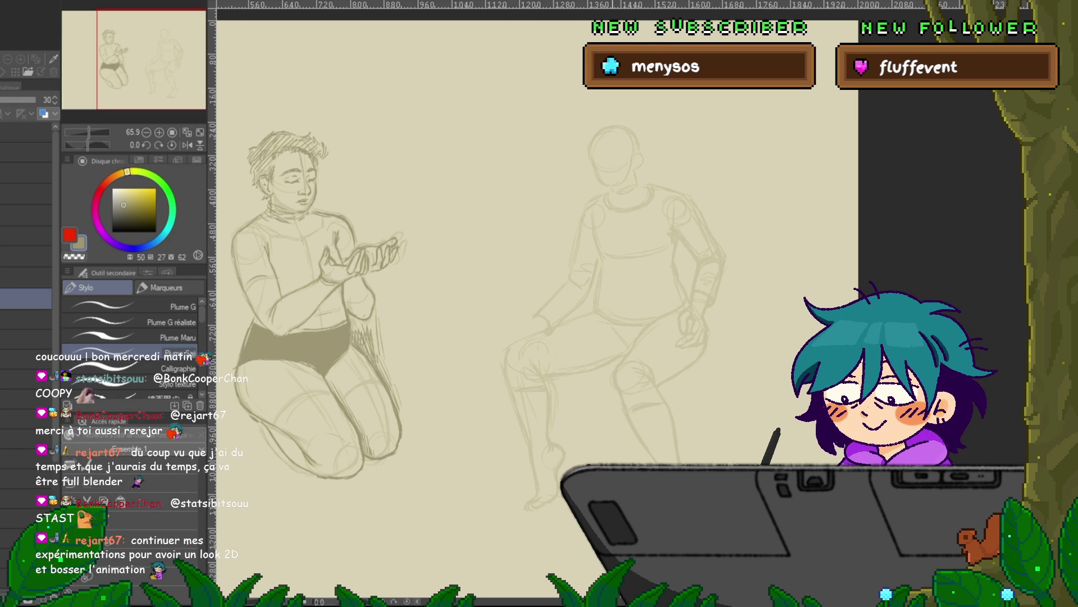
Reframe the canvas to show both figures, then bring the seated figure toward the centre
scroll(534, 303, "down", 2)
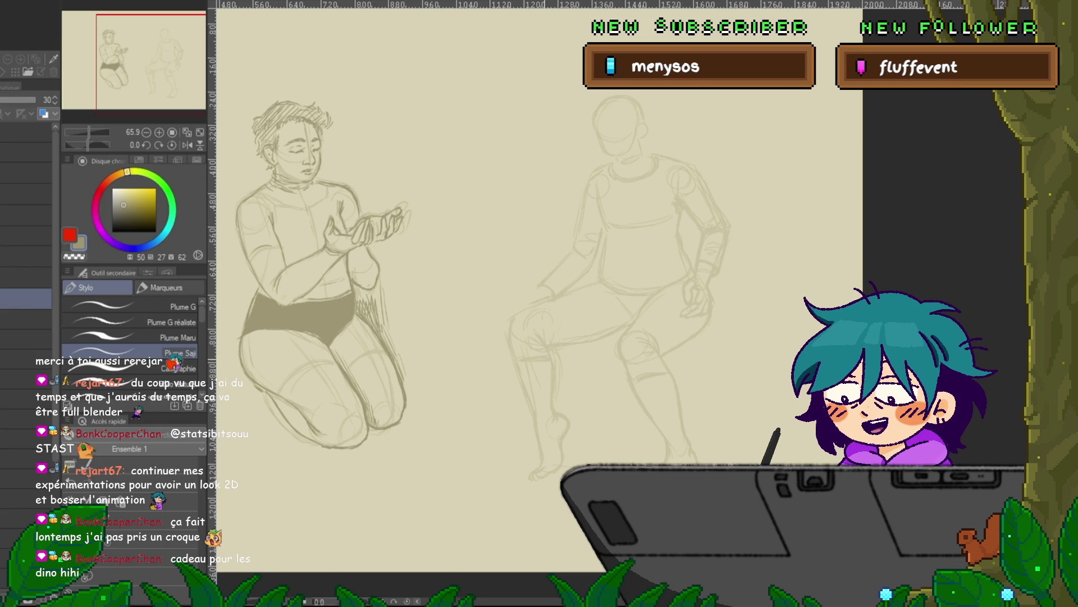
left_click_drag(393, 281, 410, 275)
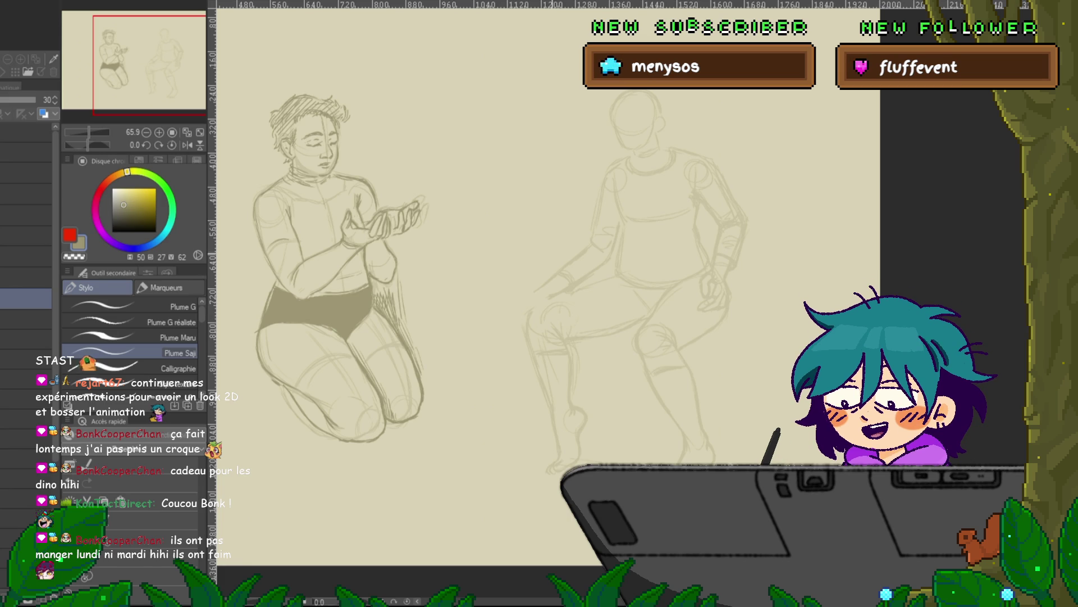
left_click_drag(545, 281, 532, 267)
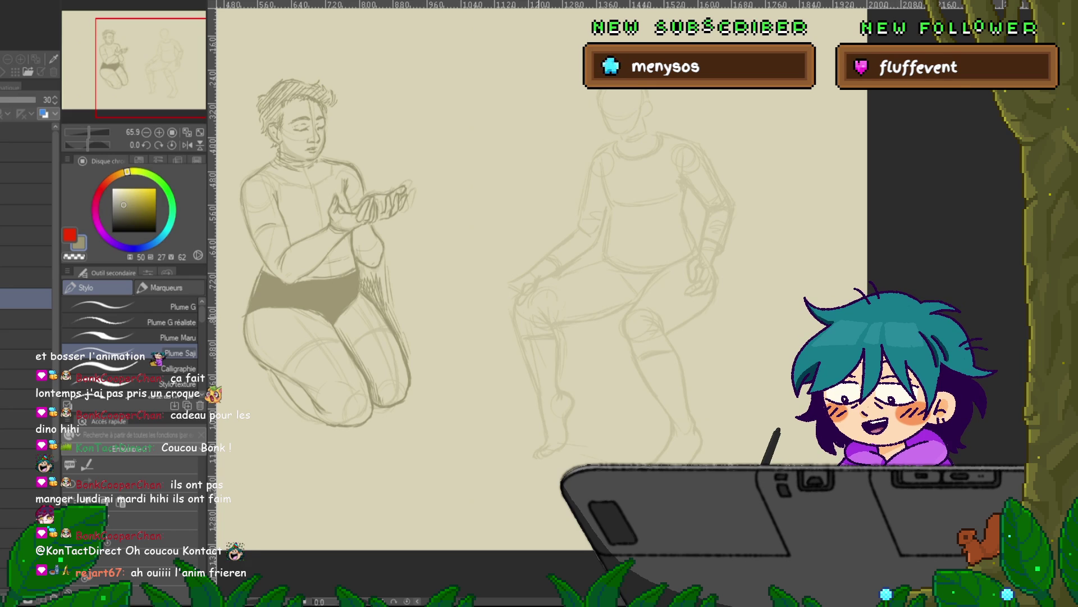
left_click_drag(539, 281, 528, 259)
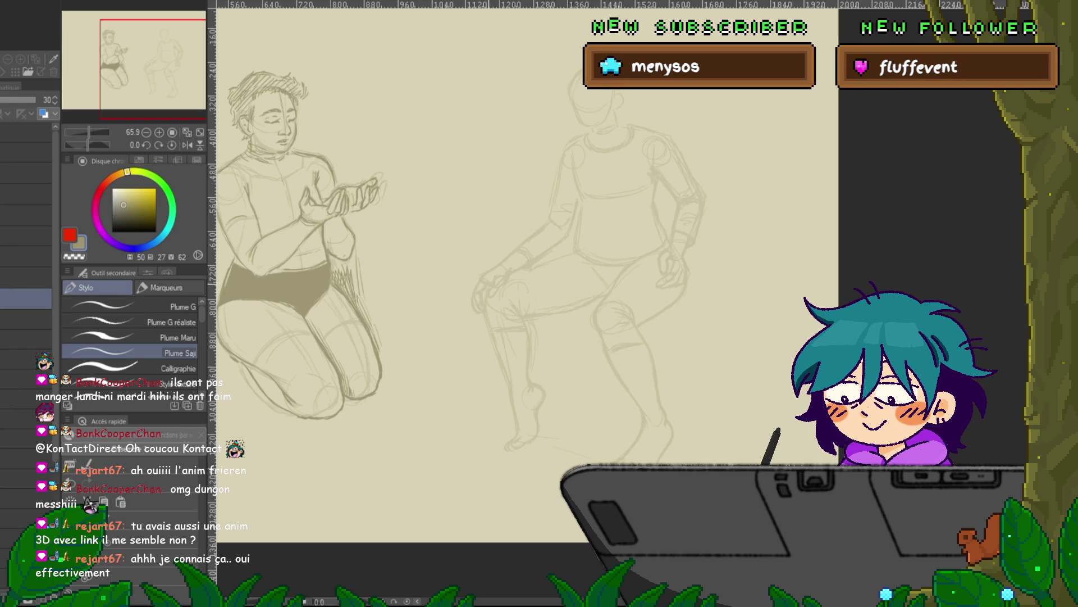
left_click_drag(506, 280, 404, 371)
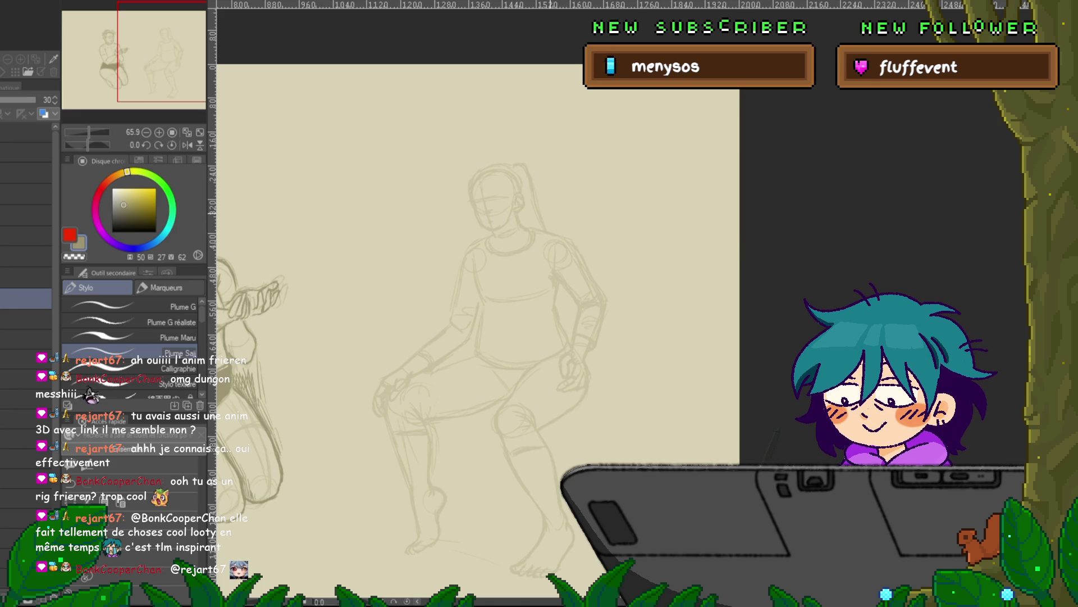
Draw a pencil line along the seated figure's shoulder, then undo it
scroll(477, 309, "down", 2)
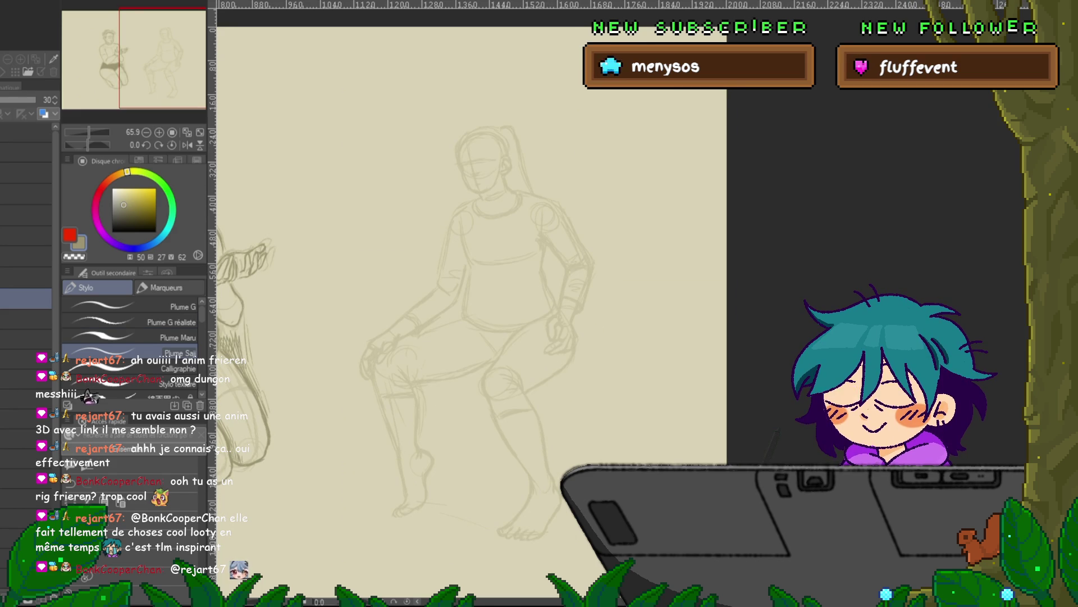
left_click(26, 277)
left_click_drag(573, 206, 549, 269)
key("ctrl+z")
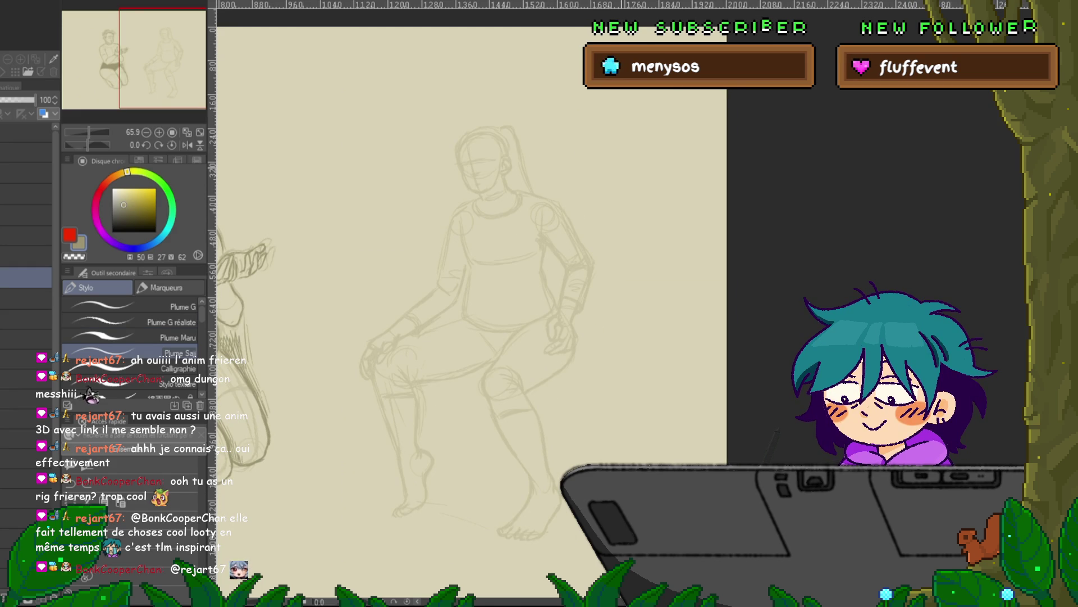
Zoom from 65.9% to 146.4% and pan to centre the figure's head and shoulders
scroll(497, 206, "up", 4)
left_click_drag(505, 169, 545, 321)
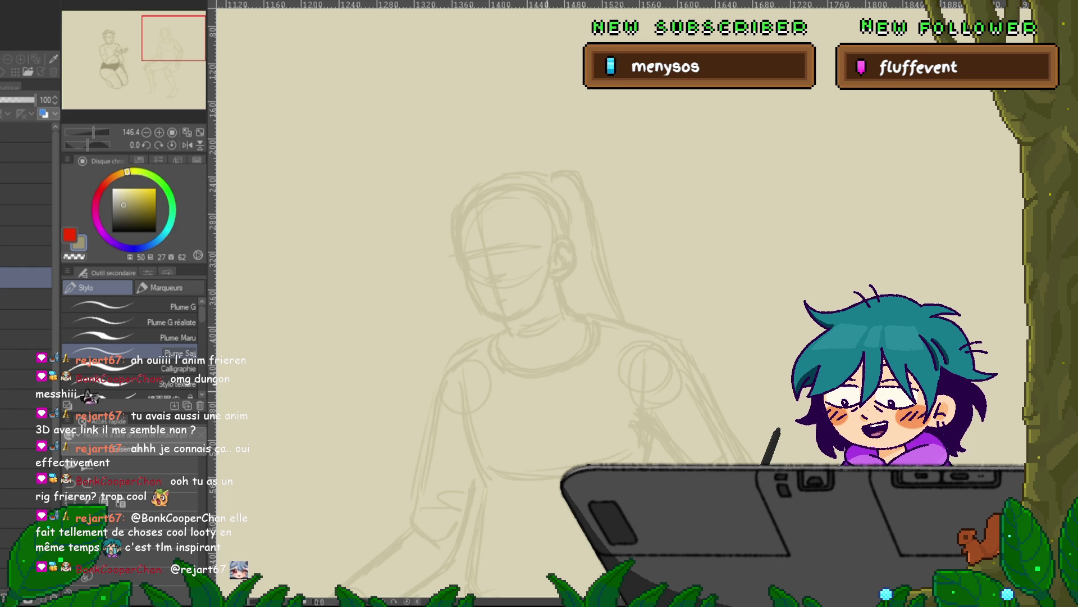
scroll(618, 303, "right", 1)
Trace a darker pencil line down the left side of the head outline
scroll(617, 303, "right", 1)
left_click_drag(444, 212, 447, 255)
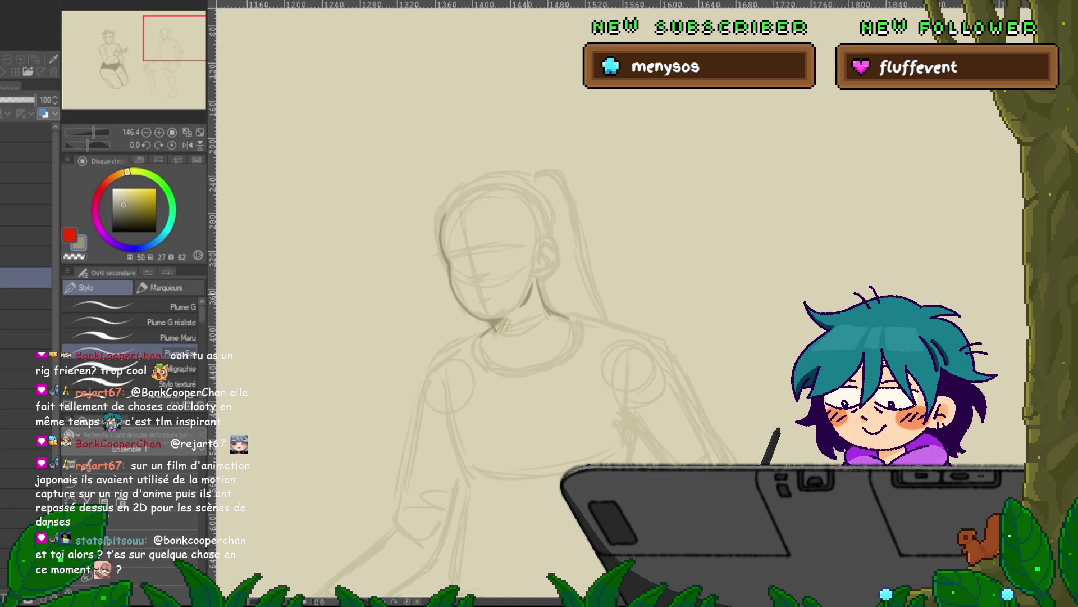
scroll(617, 309, "up", 1)
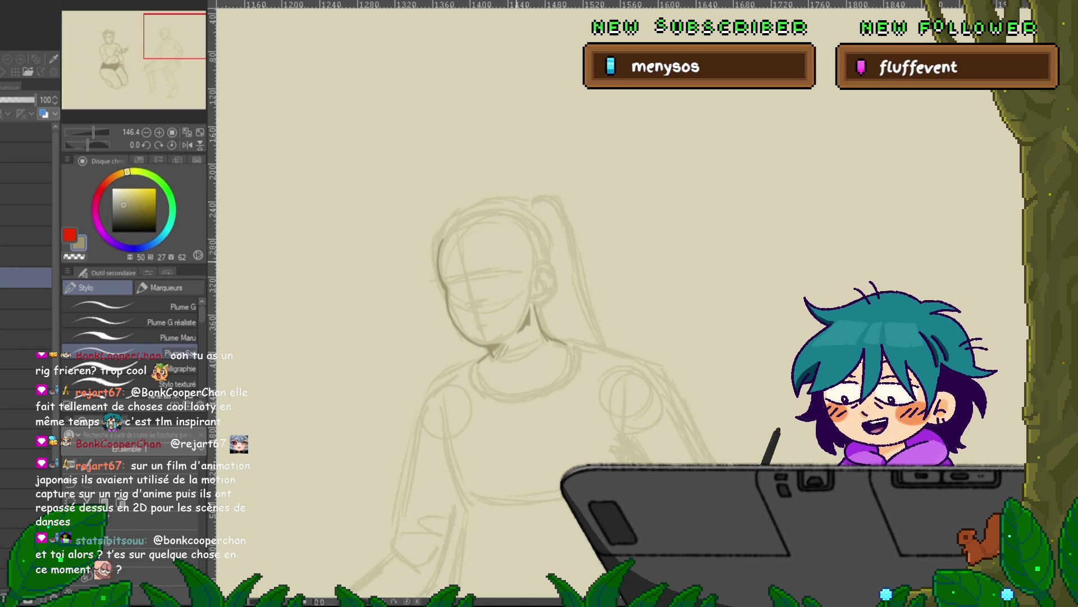
Darken the top and right edge of the head outline, recentring the view around it
left_click_drag(505, 309, 487, 331)
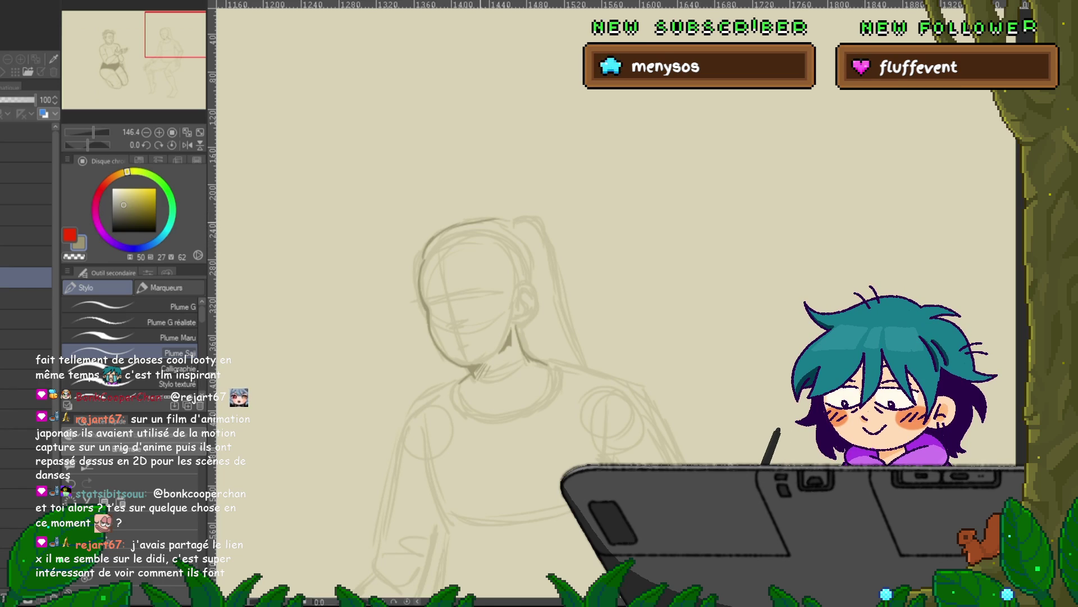
left_click_drag(435, 234, 521, 228)
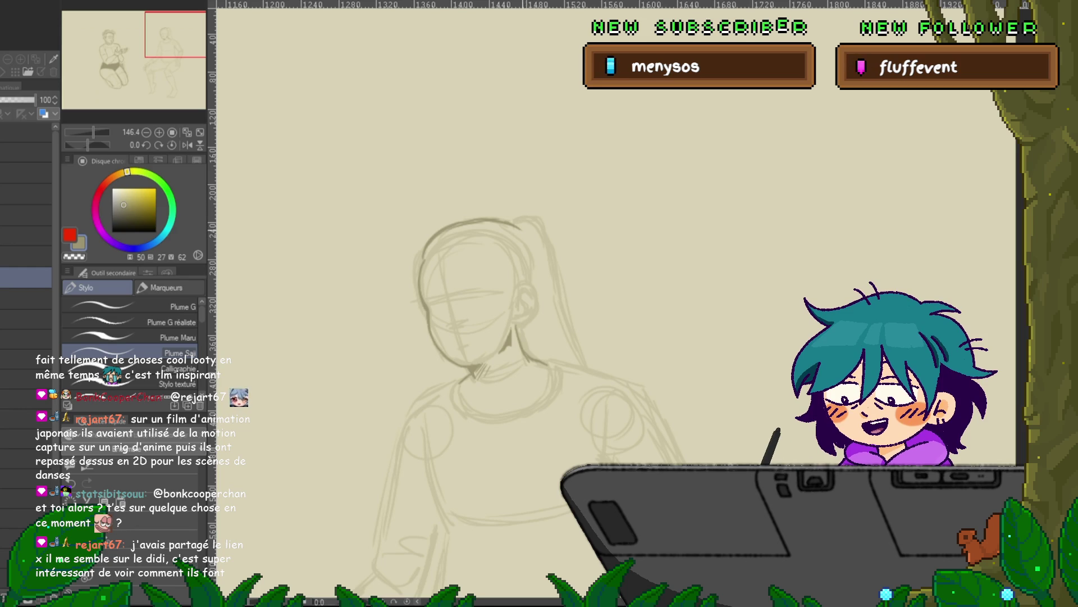
left_click_drag(519, 227, 527, 251)
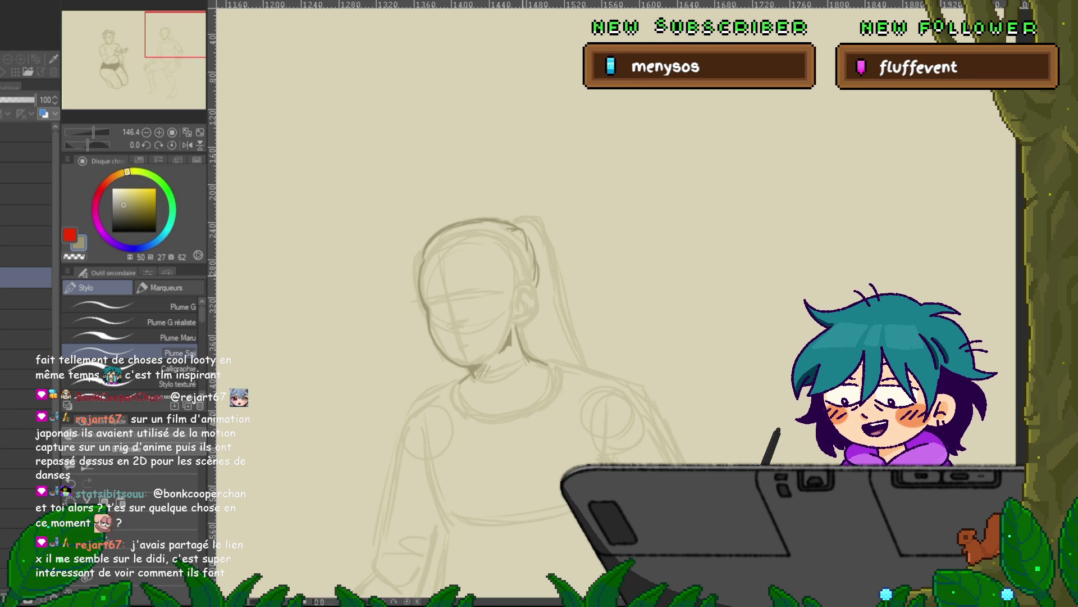
left_click_drag(495, 303, 472, 275)
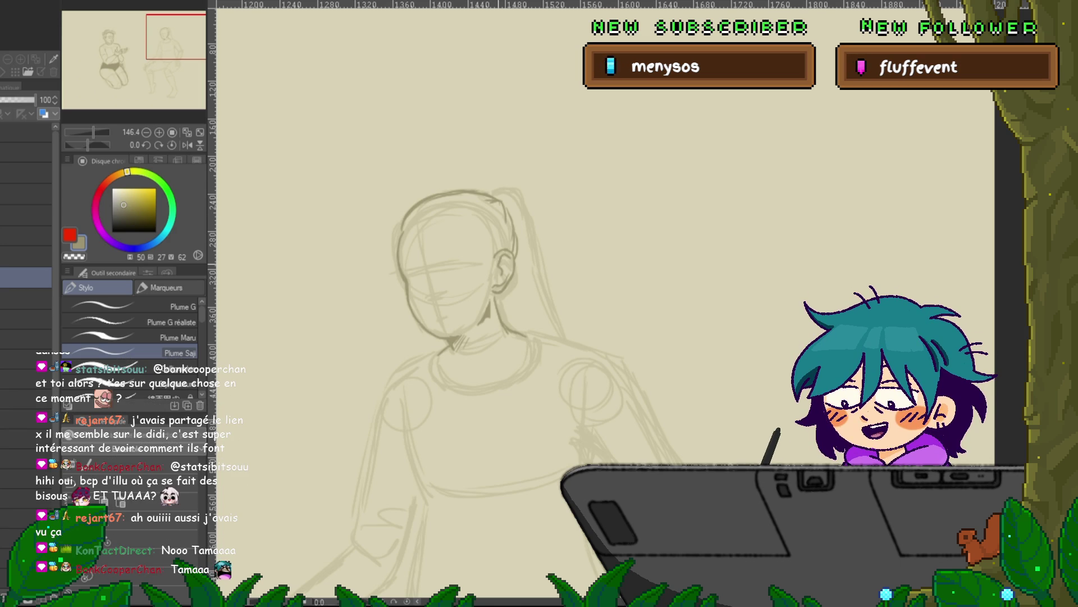
Draw short hatching strokes on the head for hair sweeping back to the ponytail
left_click_drag(505, 281, 442, 230)
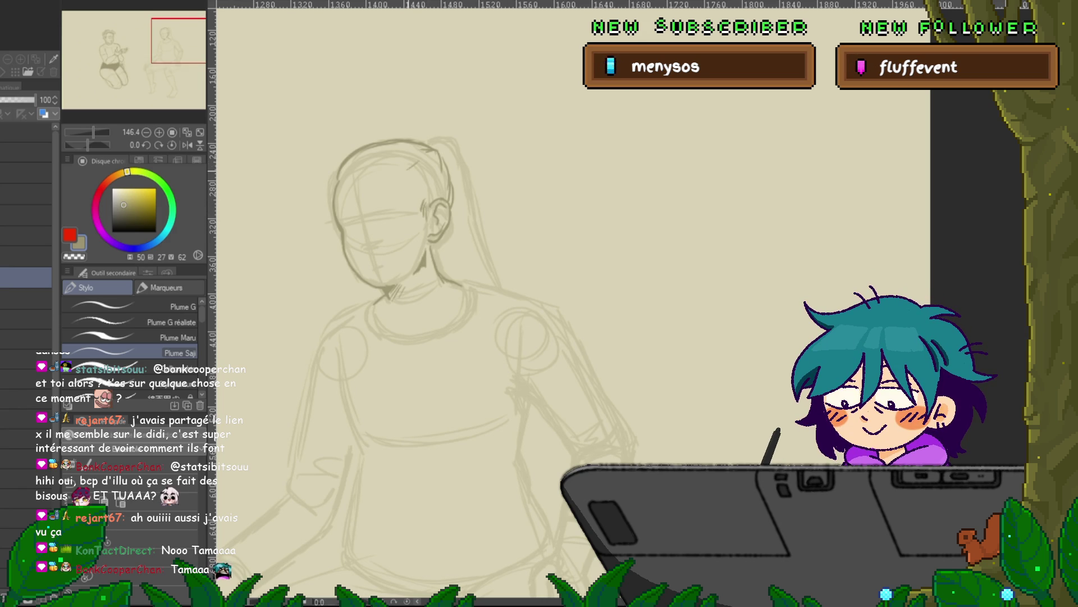
left_click_drag(419, 163, 411, 178)
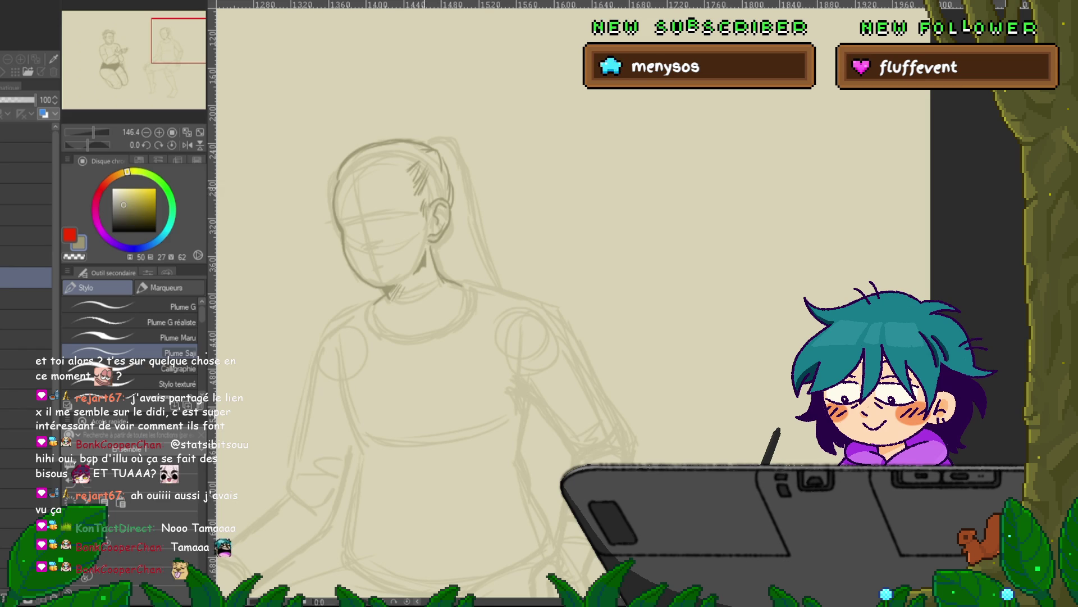
left_click_drag(433, 172, 429, 205)
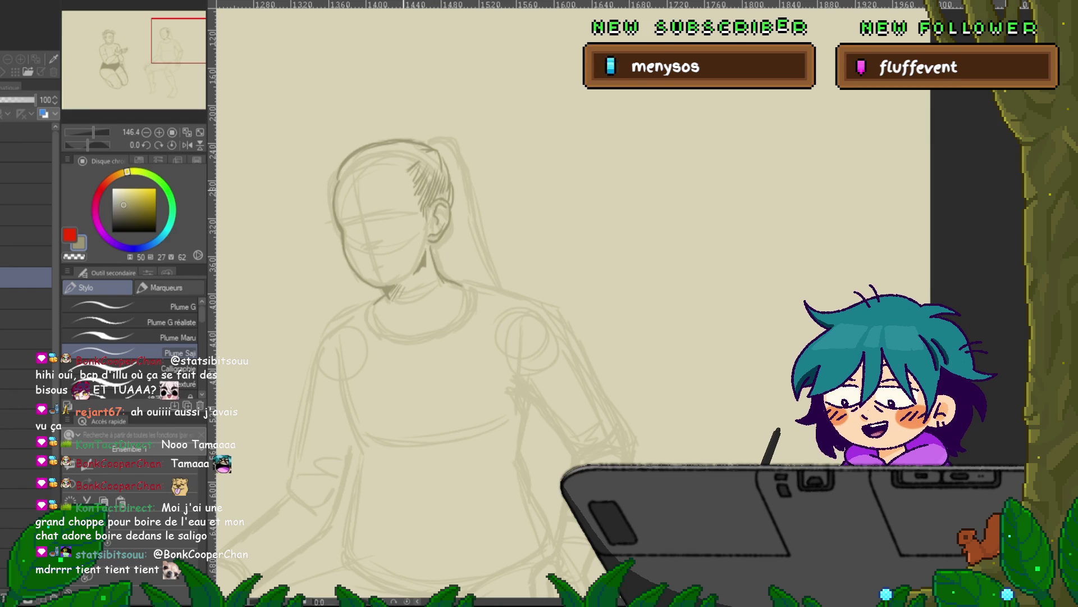
scroll(409, 231, "up", 1)
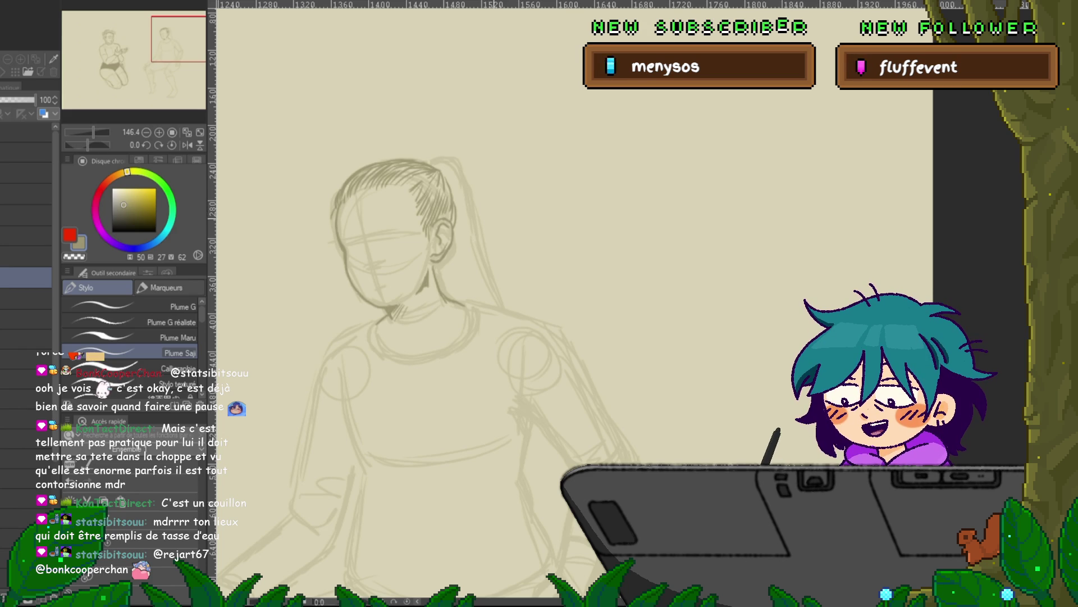
left_click_drag(506, 281, 490, 271)
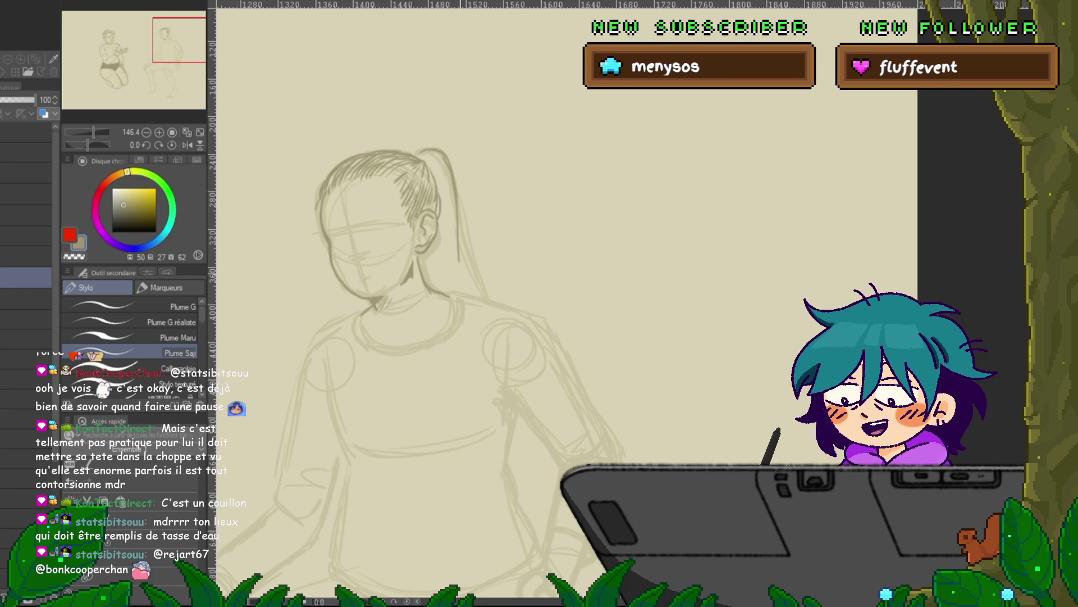
Draw three darker strokes over the ponytail's long strands behind the neck
left_click_drag(459, 222, 468, 291)
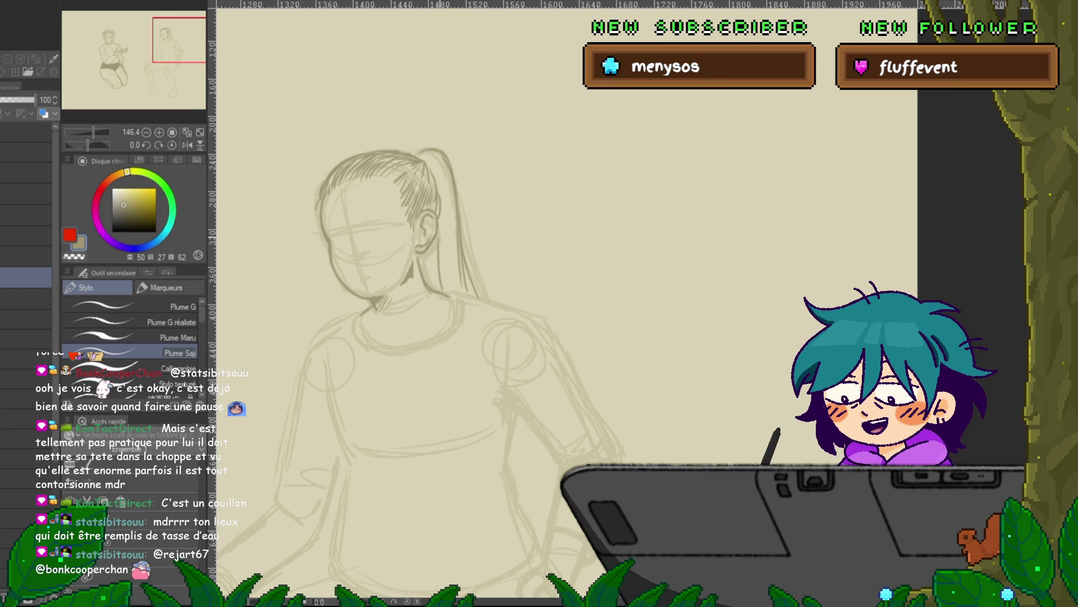
left_click_drag(444, 241, 458, 289)
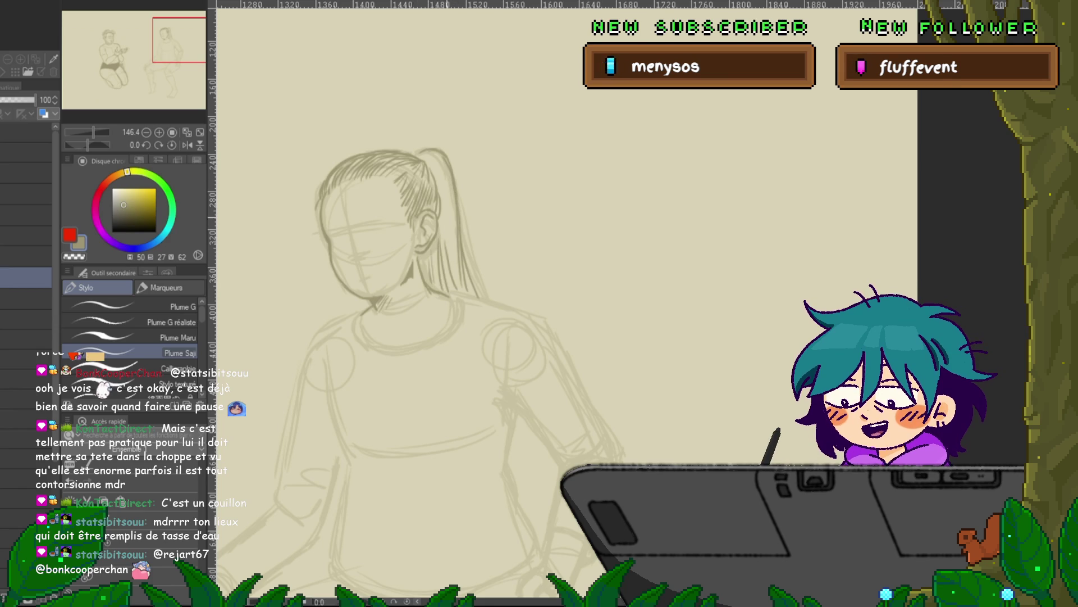
left_click_drag(435, 165, 456, 248)
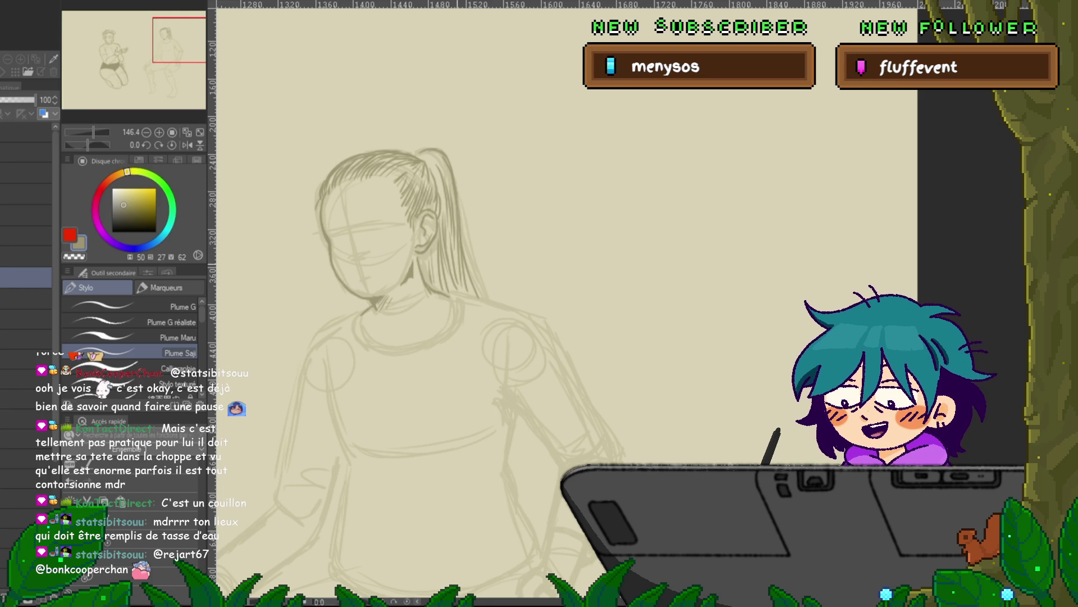
Redraw the right part of the sweater collar with two bolder pencil strokes
scroll(444, 326, "down", 2)
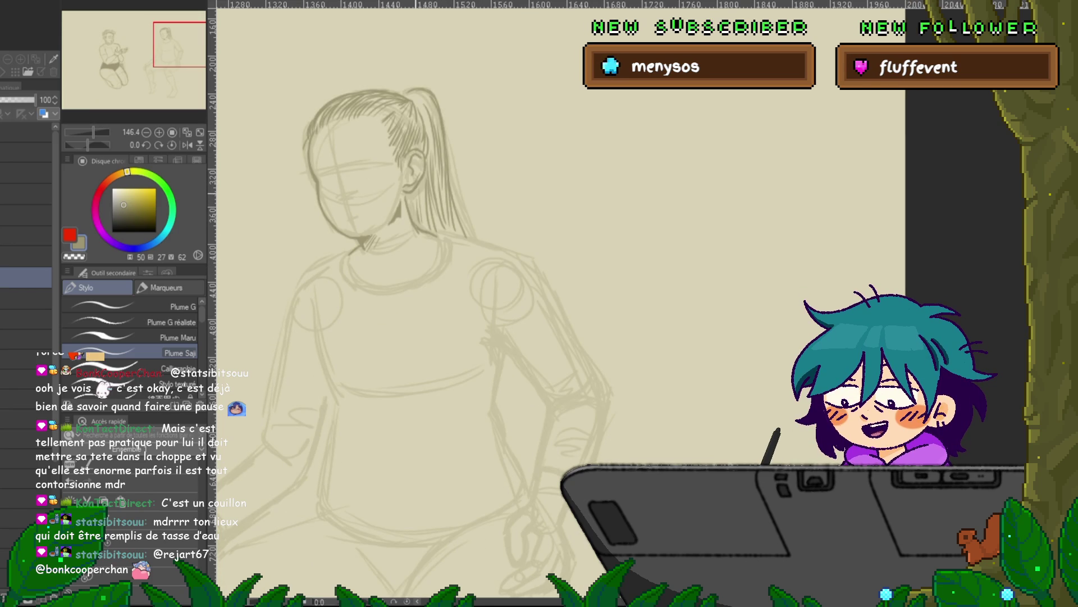
mouse_move(444, 281)
left_mouse_down()
mouse_move(484, 248)
mouse_move(473, 248)
left_mouse_up()
left_click_drag(469, 209, 453, 252)
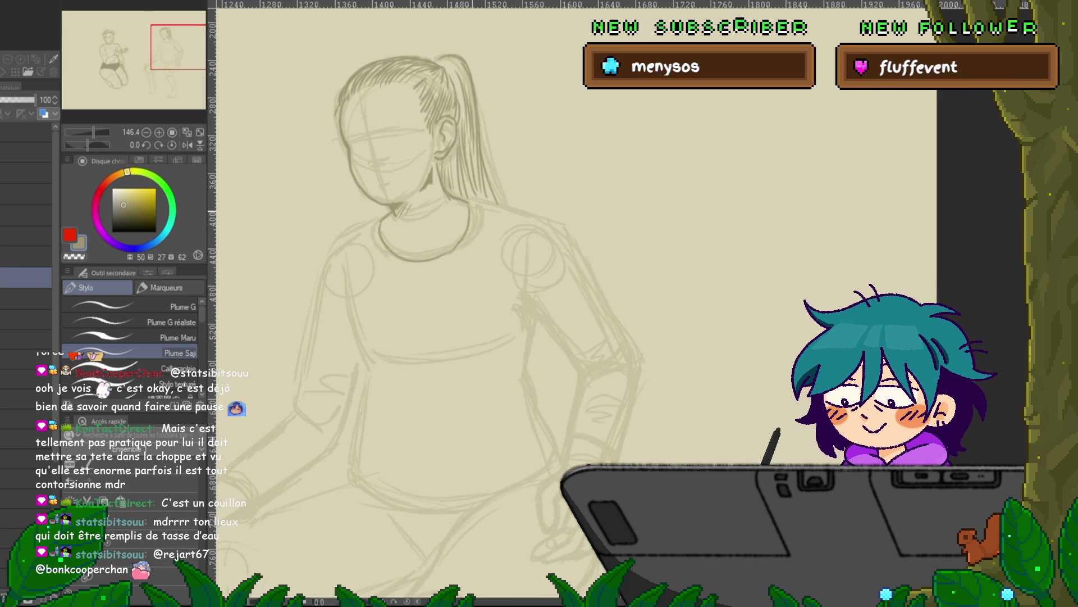
left_click_drag(469, 208, 452, 253)
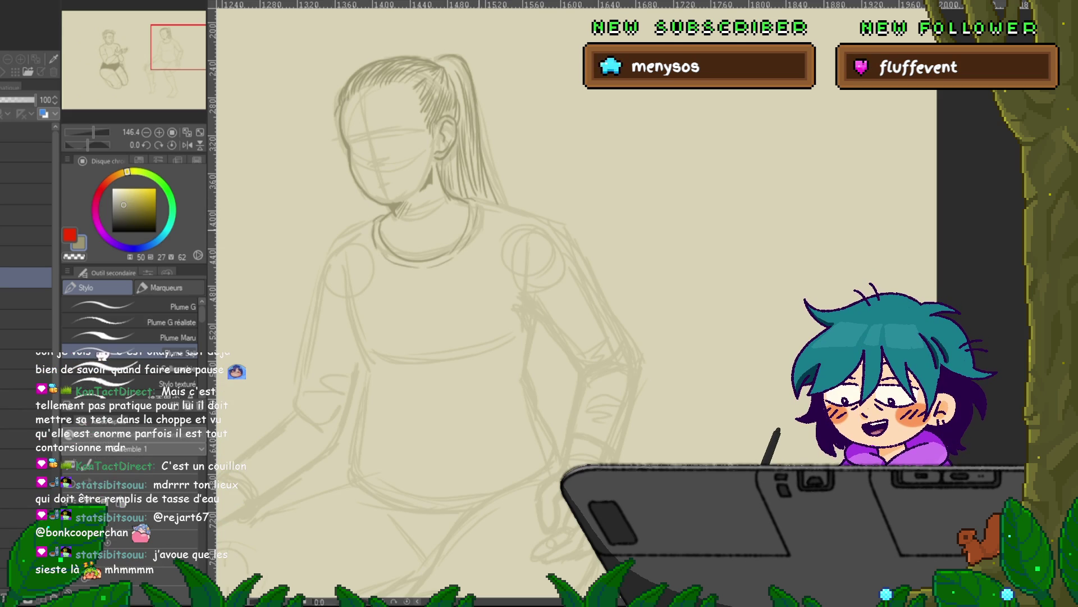
scroll(492, 199, "down", 1)
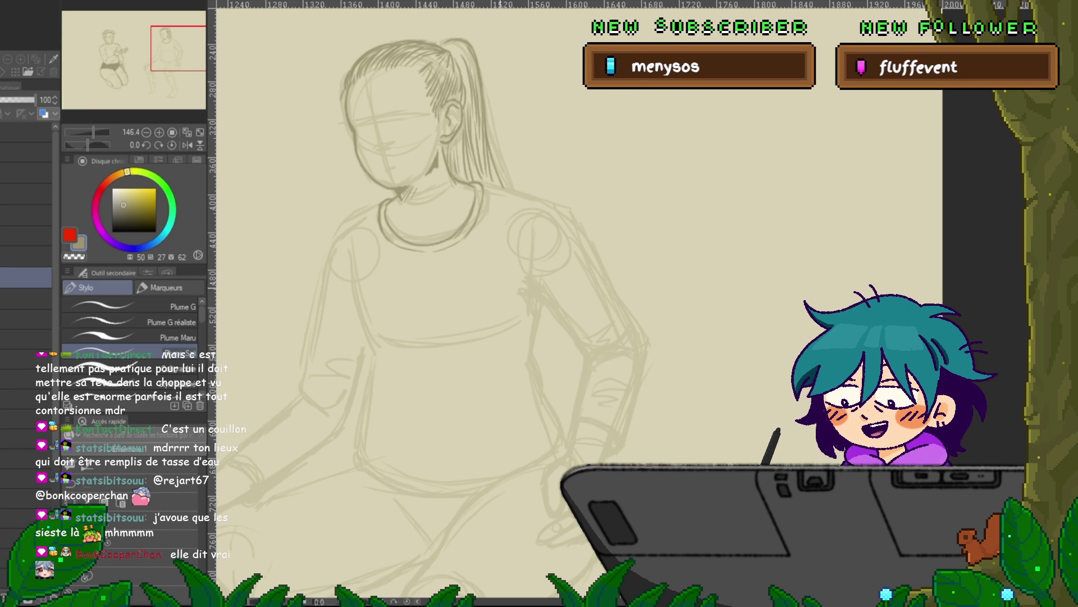
left_click_drag(505, 280, 496, 267)
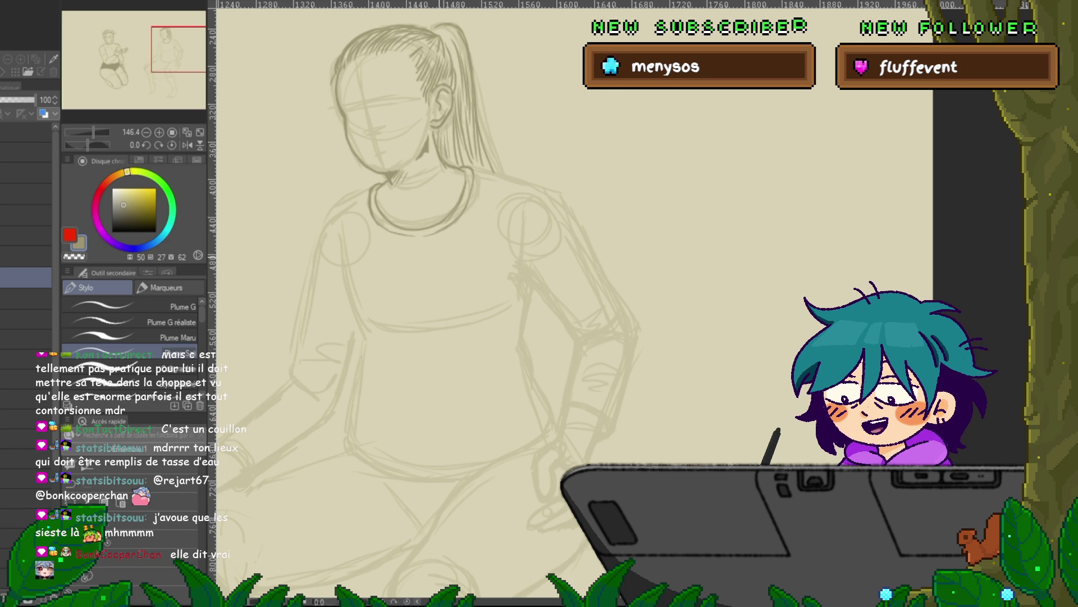
left_click_drag(449, 225, 497, 205)
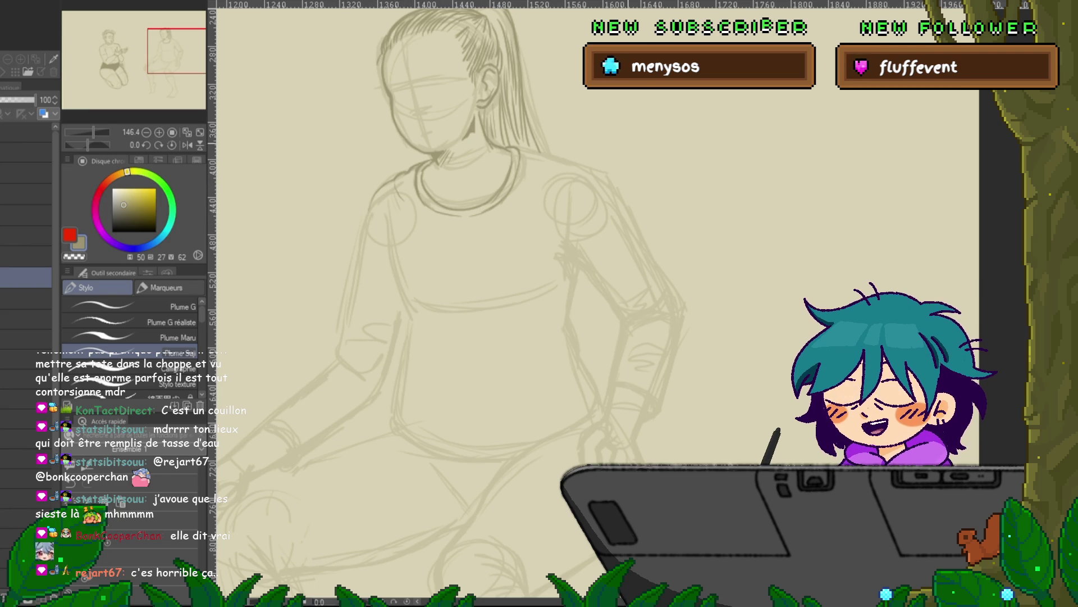
scroll(474, 233, "right", 3)
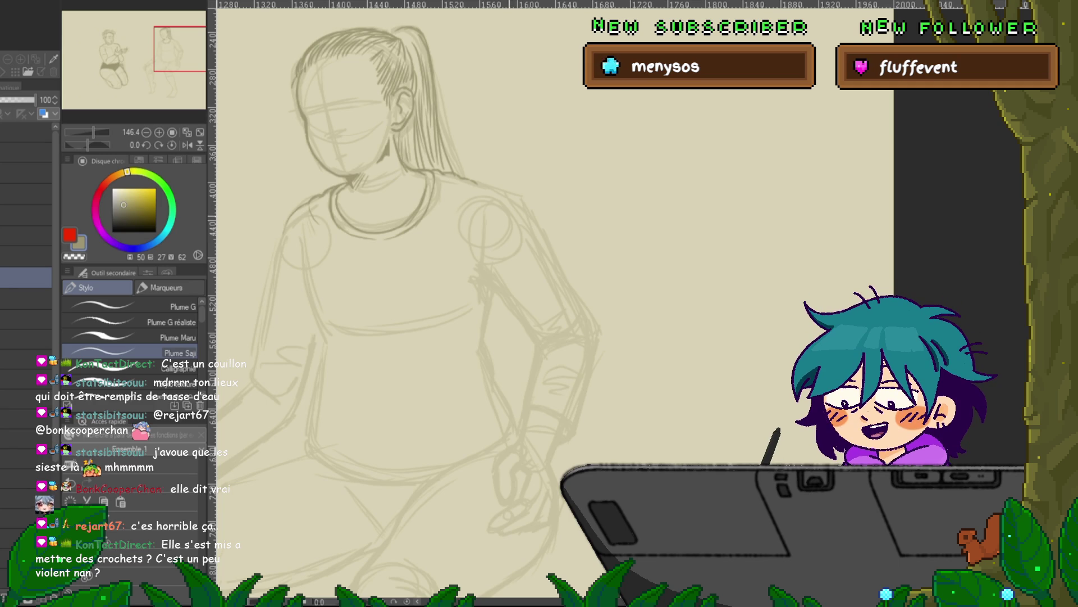
left_click_drag(557, 304, 646, 219)
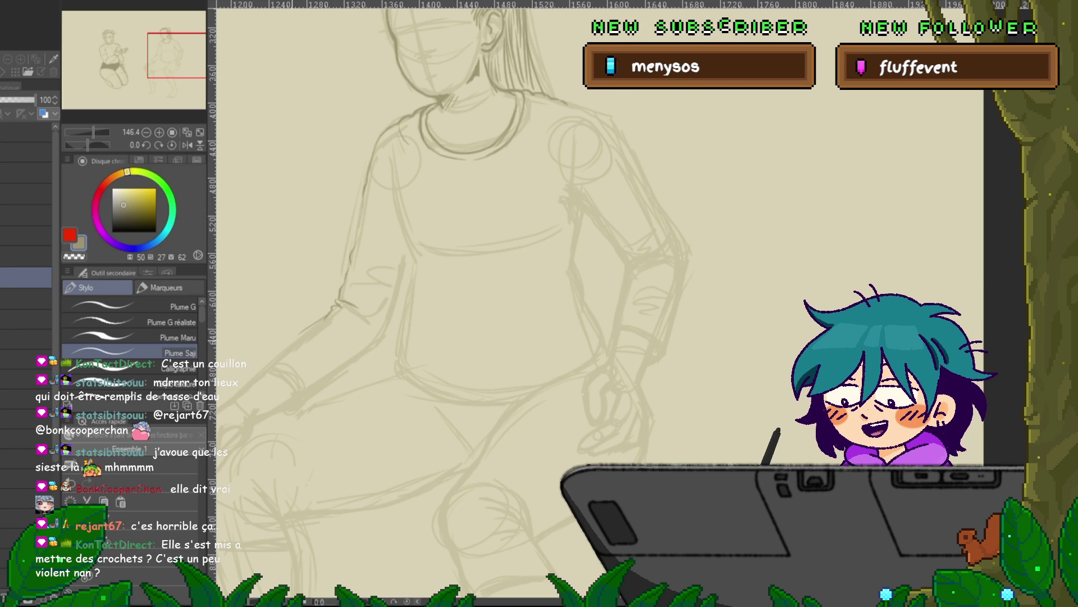
left_click_drag(562, 337, 656, 247)
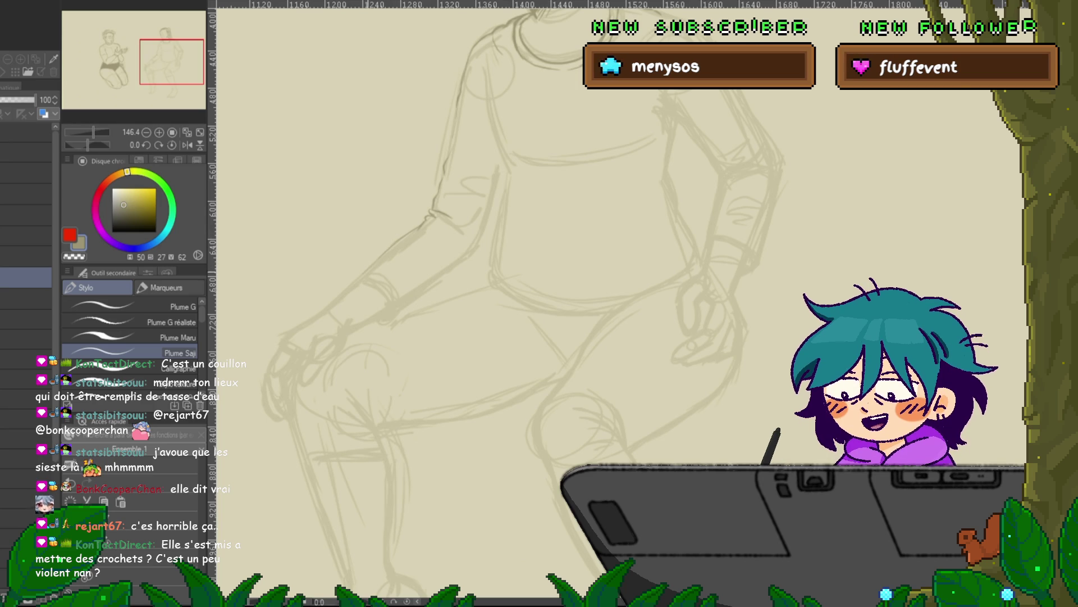
Darken the sleeve cuff above the hand on the leg, then pan back up to the torso
left_click_drag(371, 276, 396, 291)
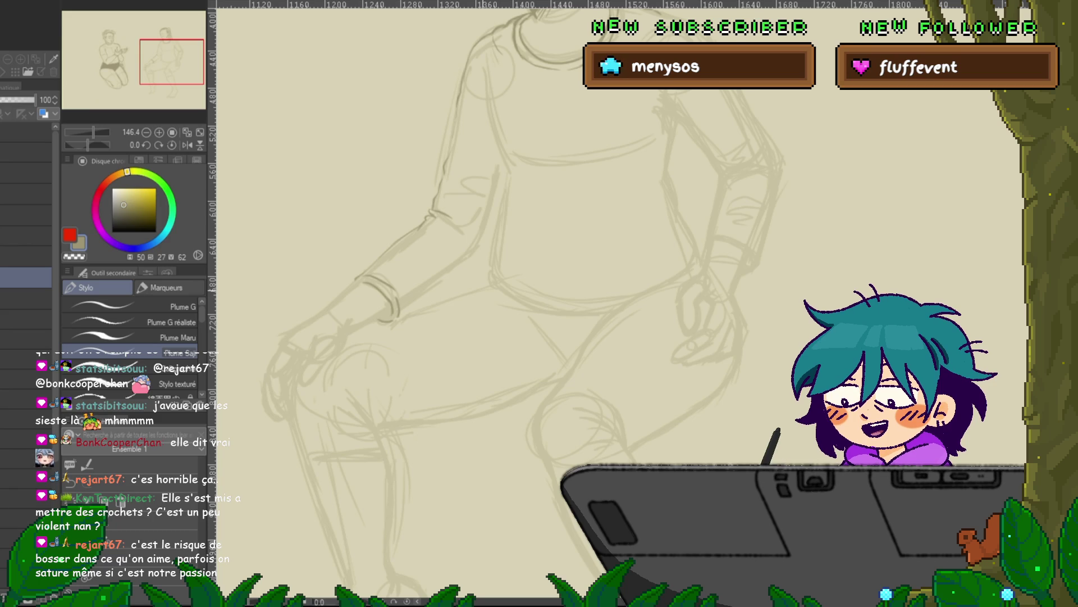
left_click_drag(561, 281, 470, 331)
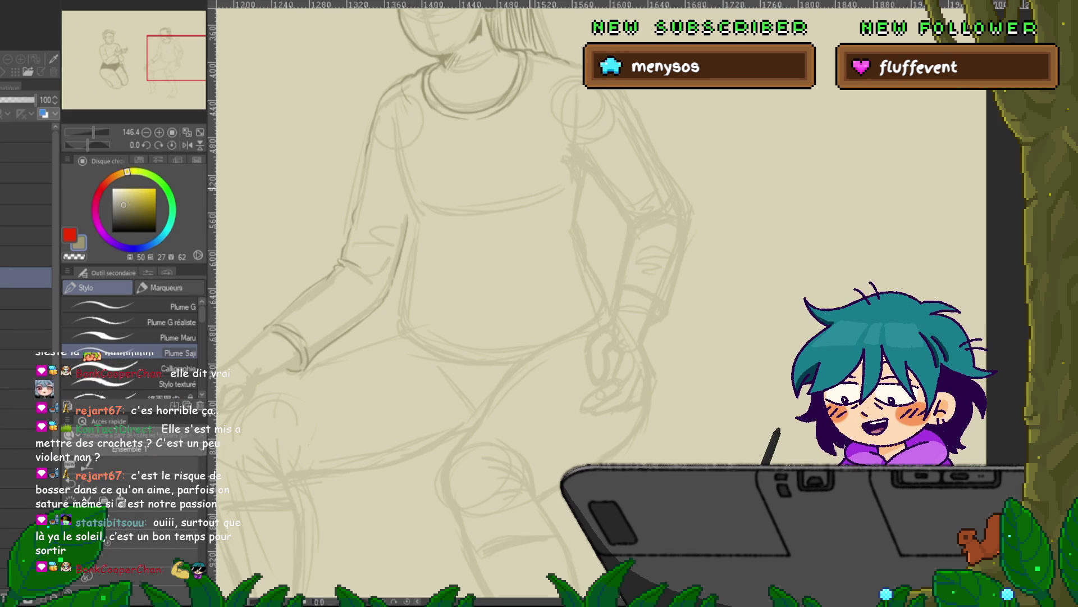
Redraw the seated figure's arm and the hand on her knee with defined fingers and contours
left_click_drag(450, 224, 405, 269)
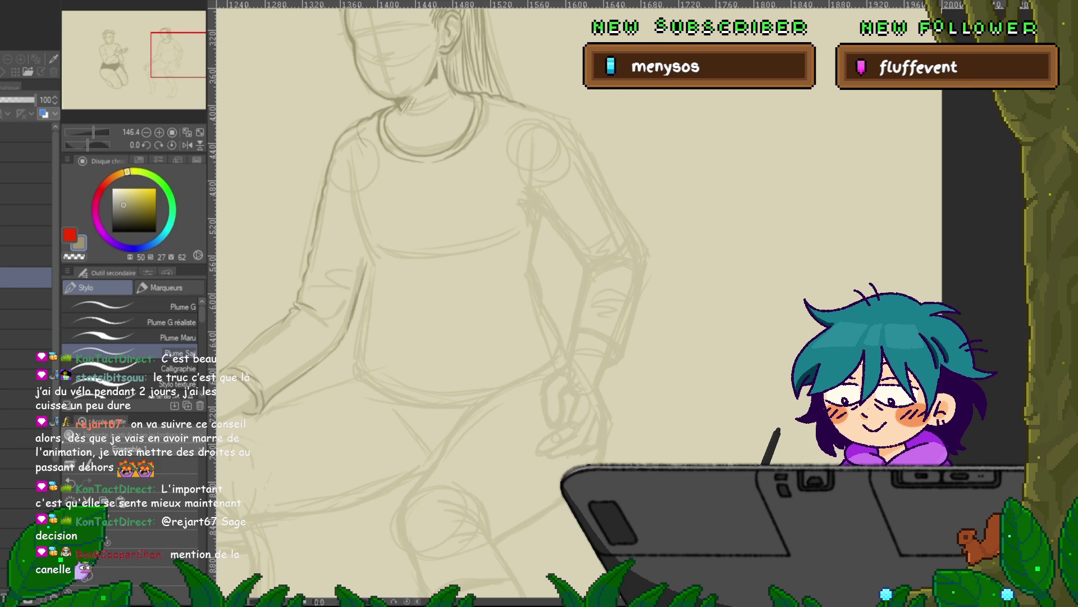
left_click_drag(506, 225, 694, 113)
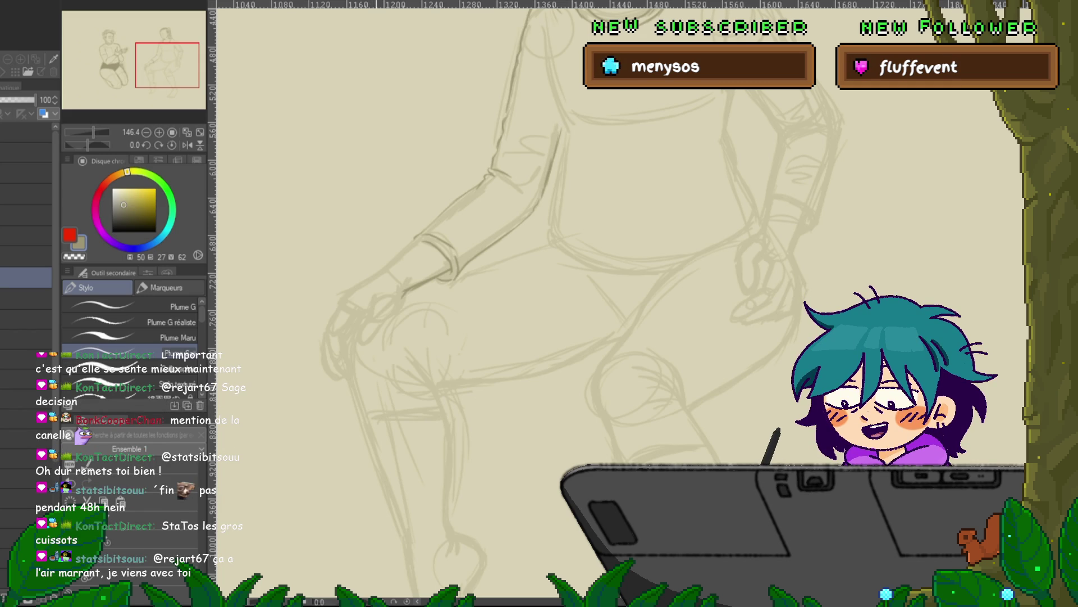
left_click_drag(427, 224, 410, 196)
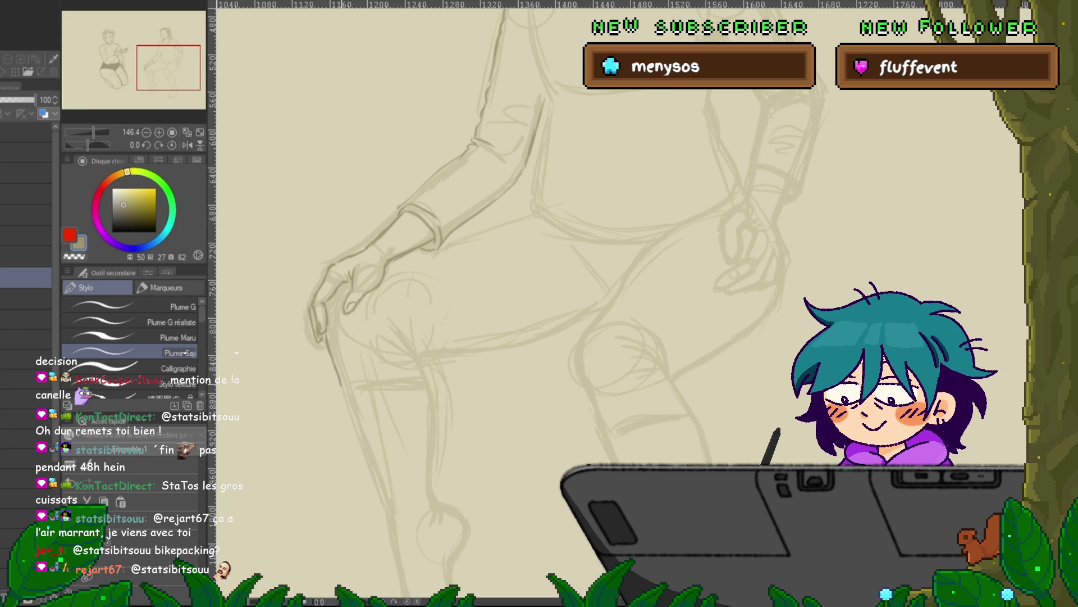
mouse_move(427, 253)
left_mouse_down()
mouse_move(276, 441)
mouse_move(402, 376)
mouse_move(404, 396)
left_mouse_up()
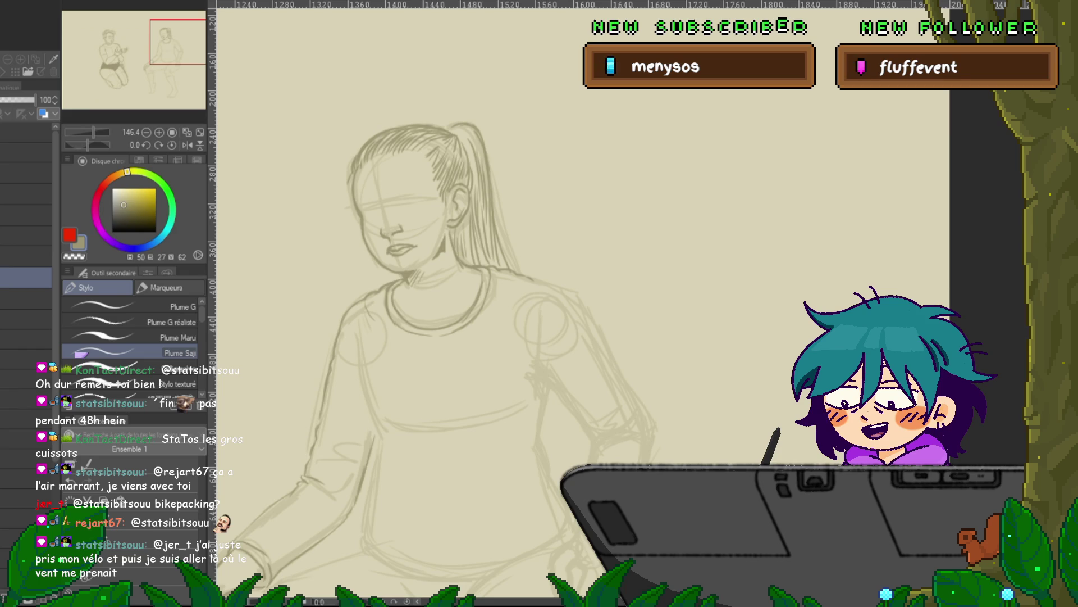
Draw the eyes, nose, lips and jawline over the face guidelines
left_click_drag(438, 258, 433, 294)
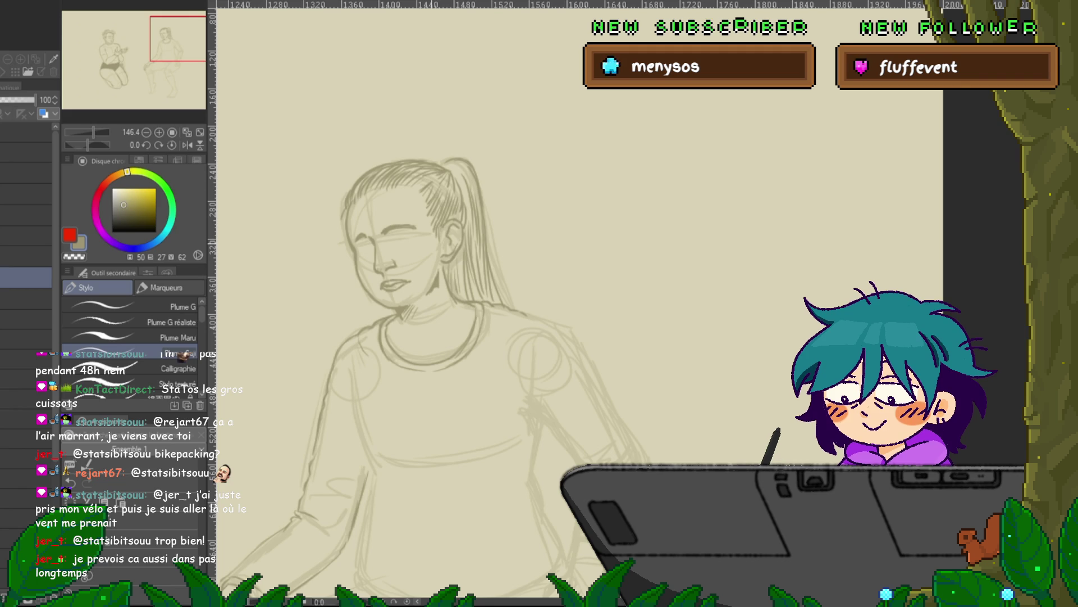
left_click_drag(393, 337, 384, 334)
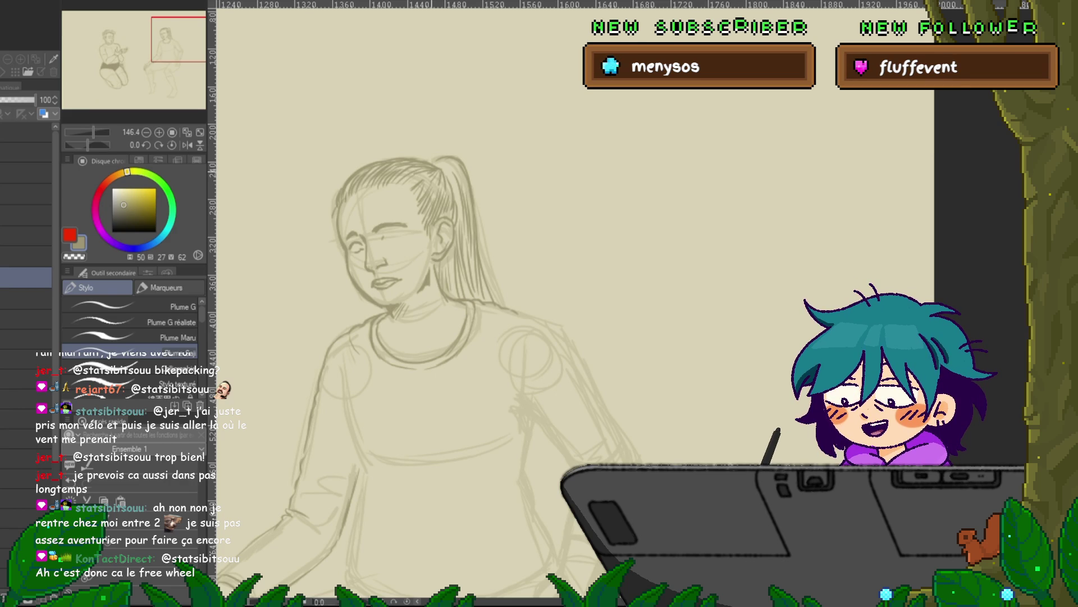
Lasso-select the left eye and move it into a better position
key("m")
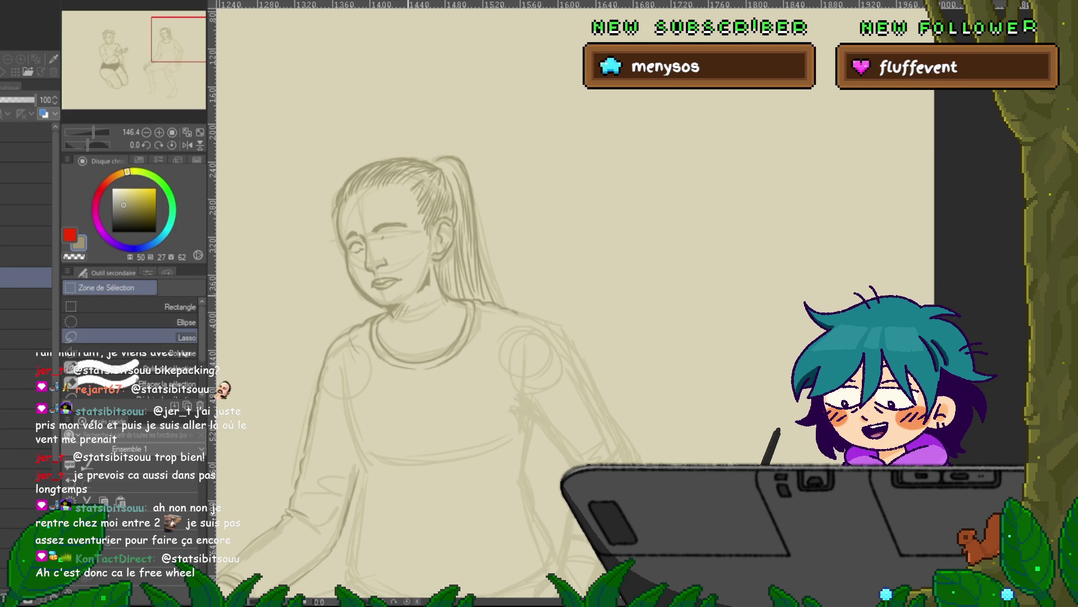
scroll(425, 361, "down", 1)
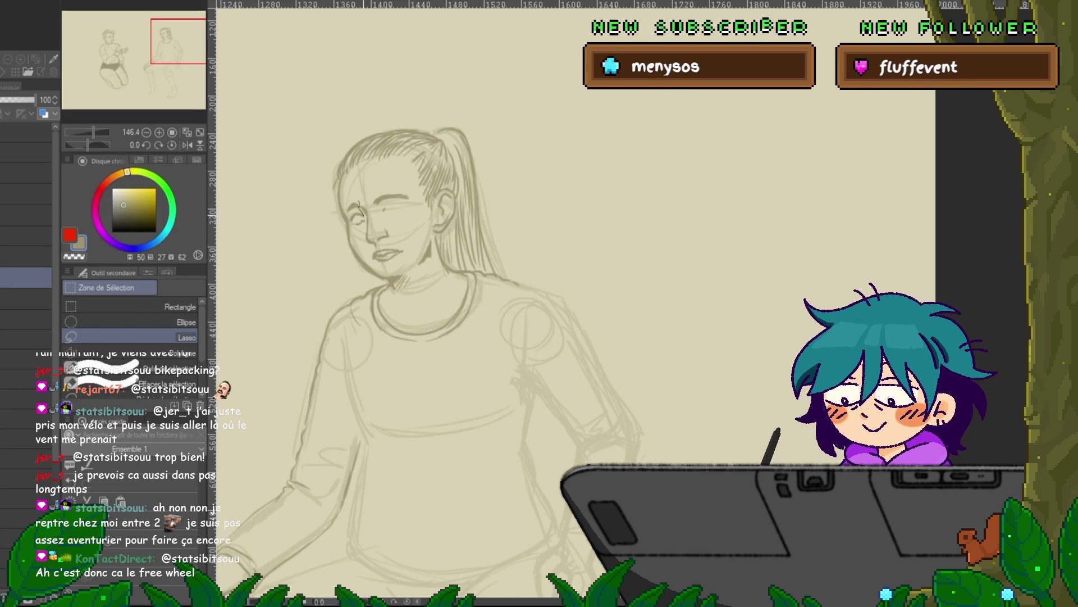
mouse_move(364, 223)
left_mouse_down()
mouse_move(347, 219)
mouse_move(355, 198)
left_mouse_up()
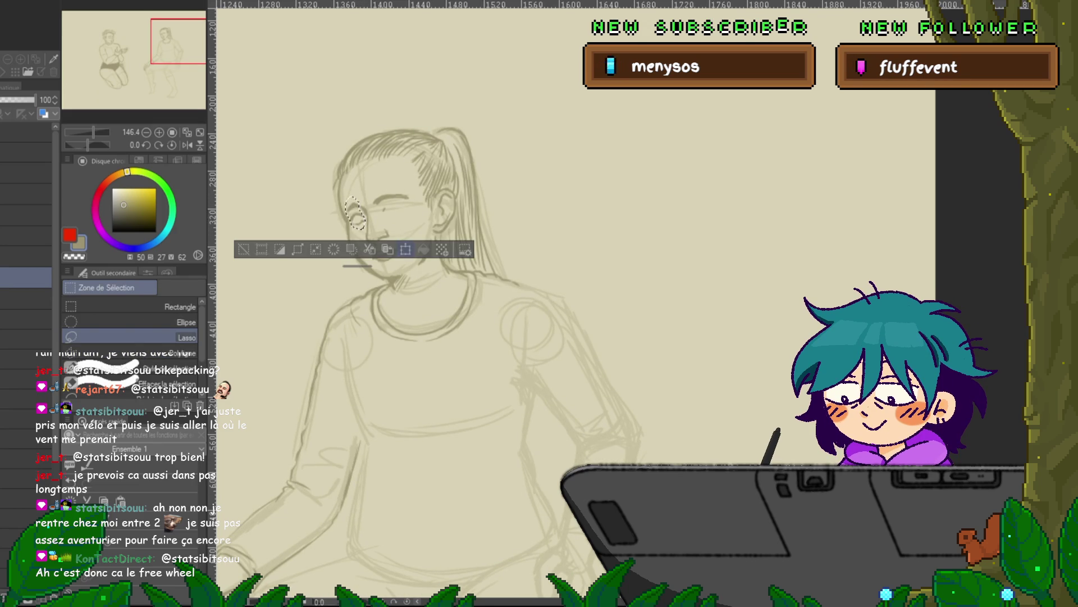
key("ctrl+t")
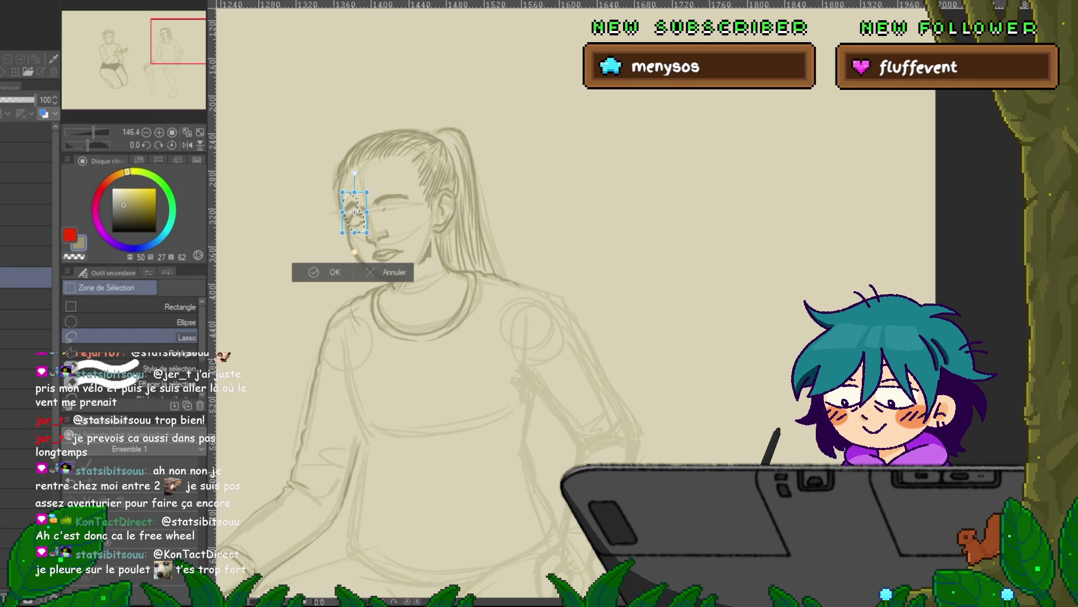
key("Return")
key("p")
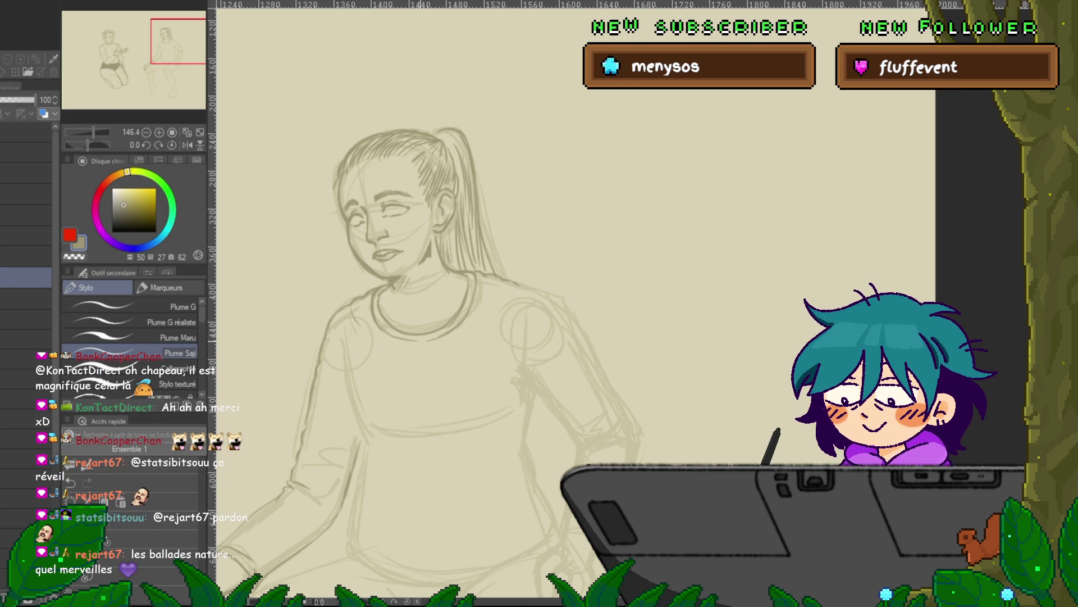
Add brows and irises glancing right, refine the lips, then frame the torso and resting hand
left_click_drag(393, 337, 387, 323)
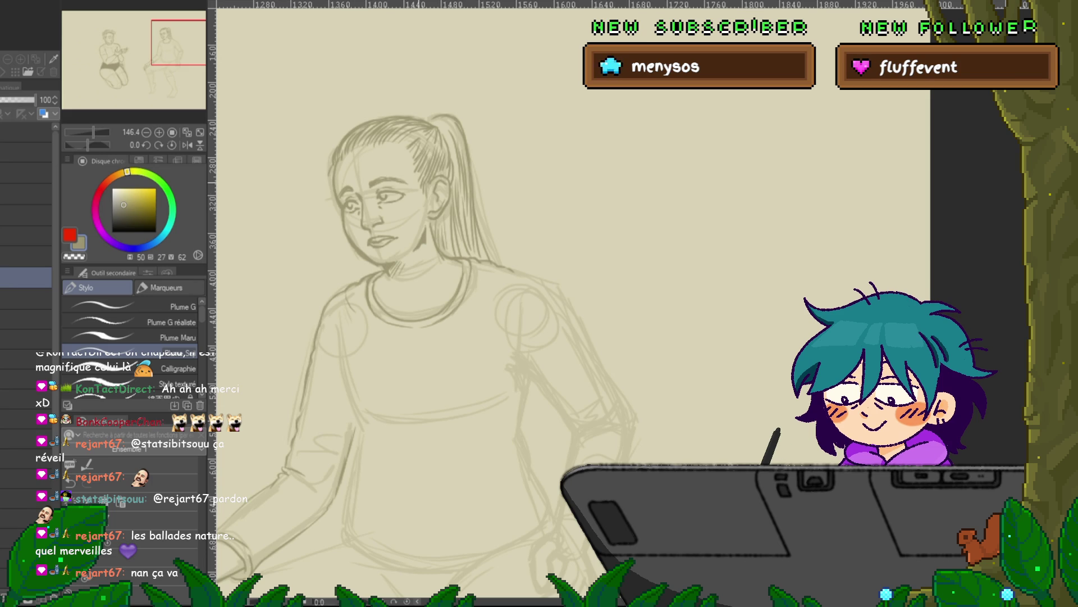
left_click_drag(427, 337, 450, 224)
left_click_drag(449, 280, 436, 180)
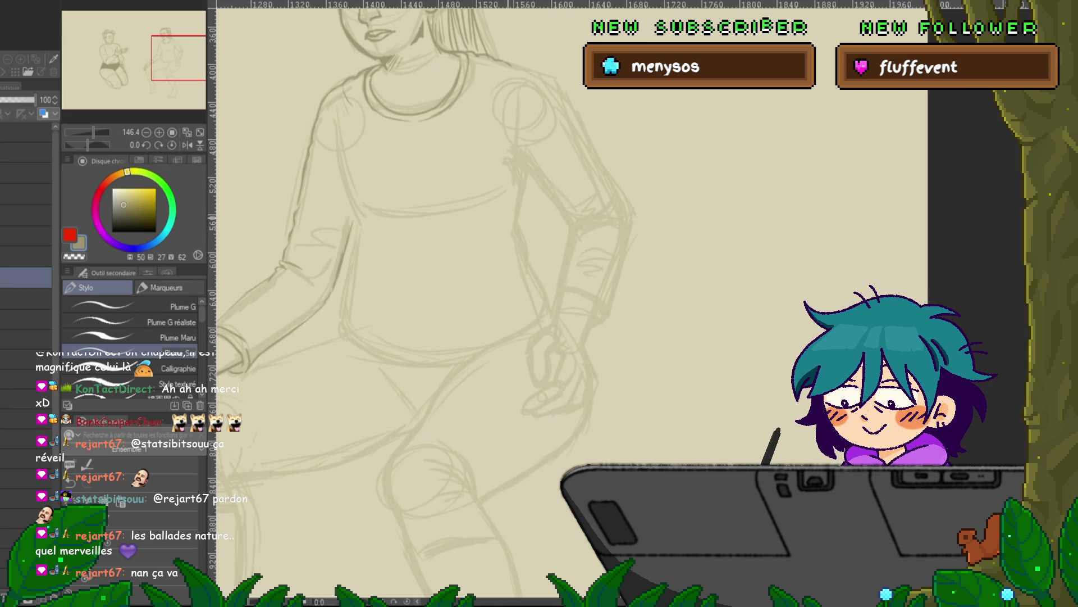
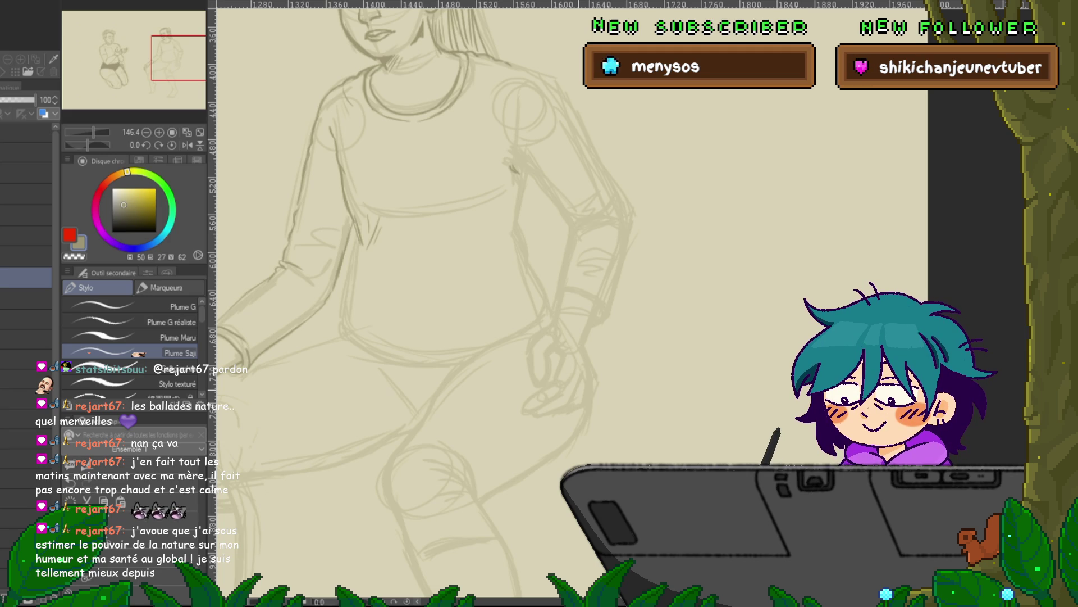
Pan up to the head and trace darker pencil lines over the woman's face and ponytail
scroll(562, 303, "up", 5)
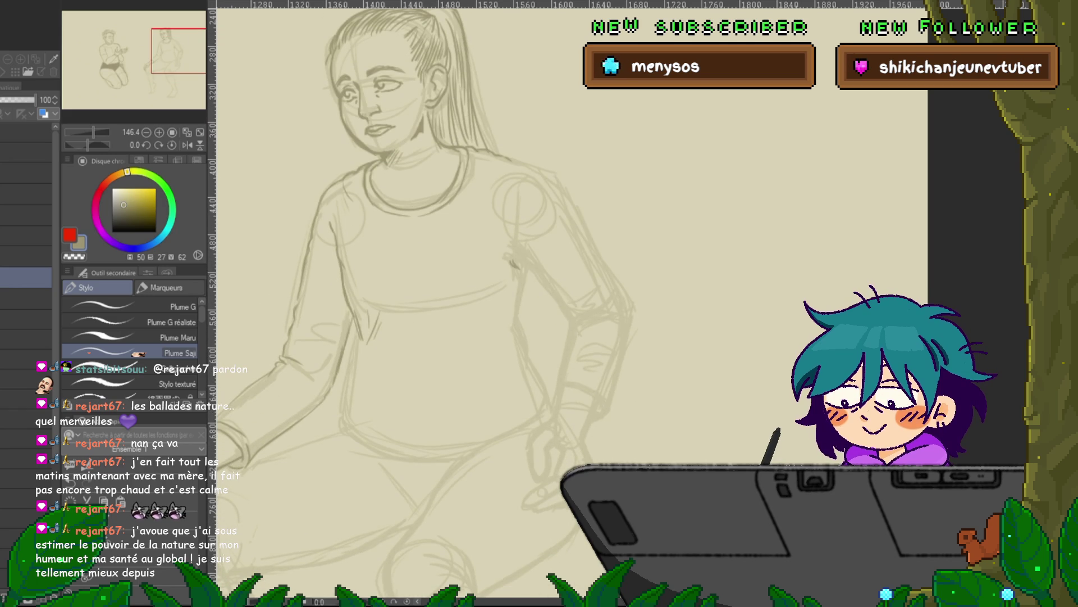
scroll(382, 303, "up", 1)
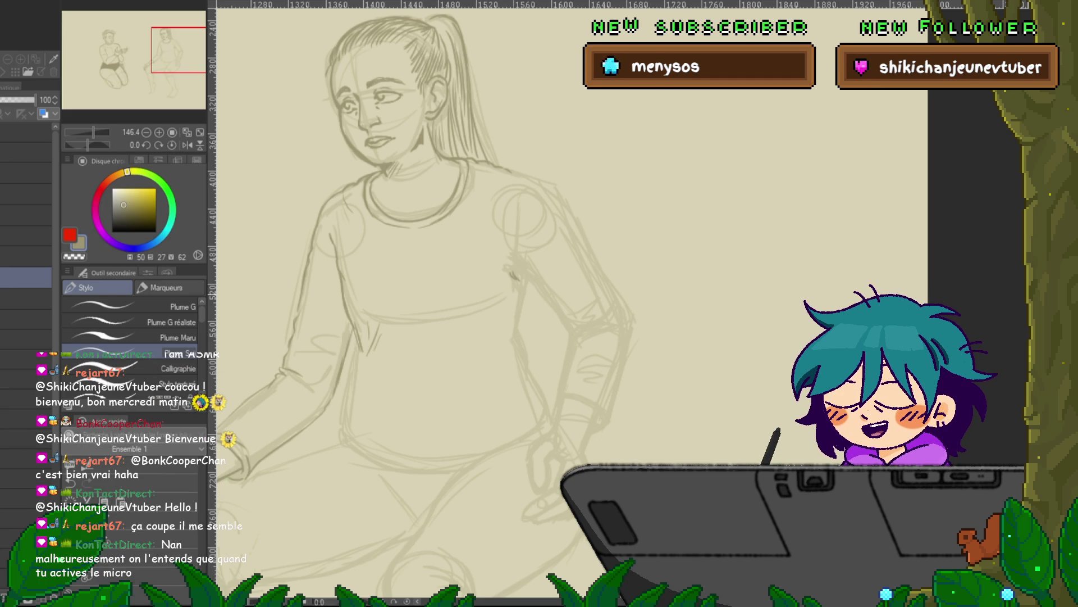
scroll(573, 303, "up", 3)
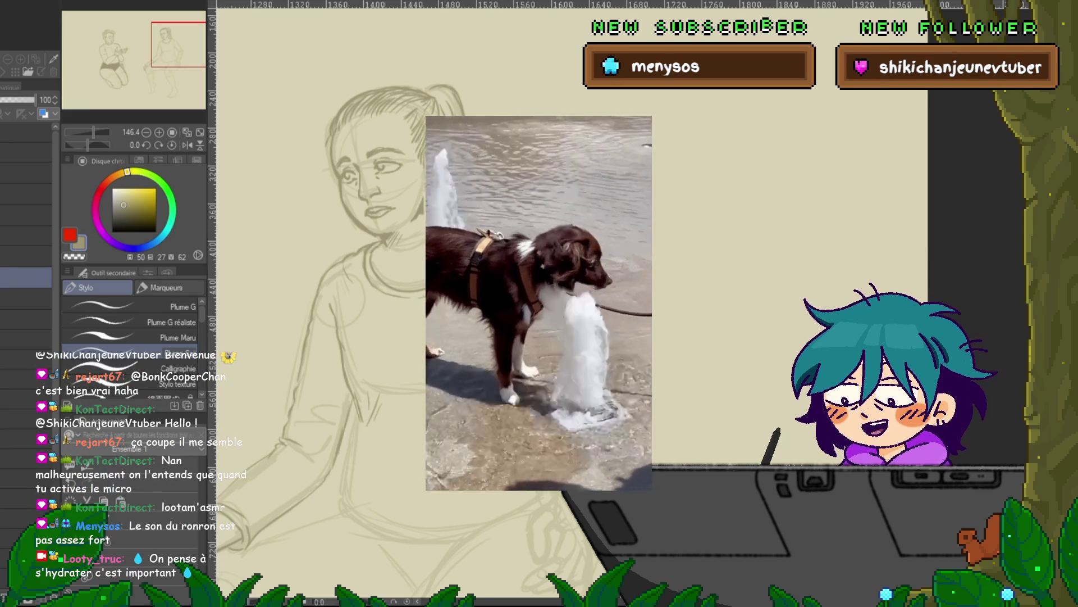
Add firmer pencil strokes along the ponytail and down the neck
scroll(337, 337, "up", 2)
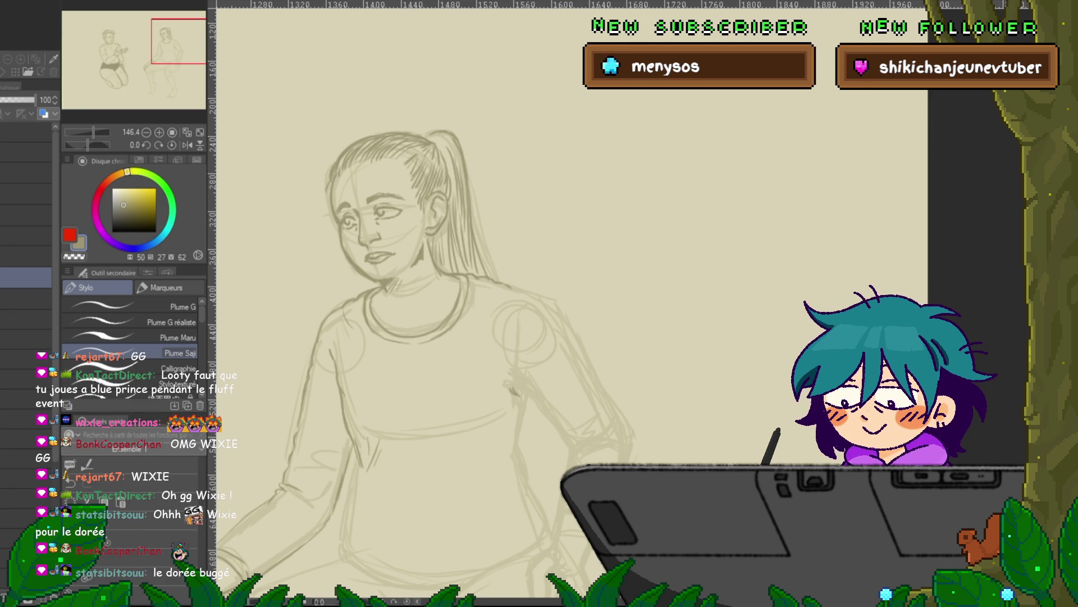
Redraw the crew neckline, right sleeve cuff and hand near the knee in darker lines
scroll(427, 303, "down", 5)
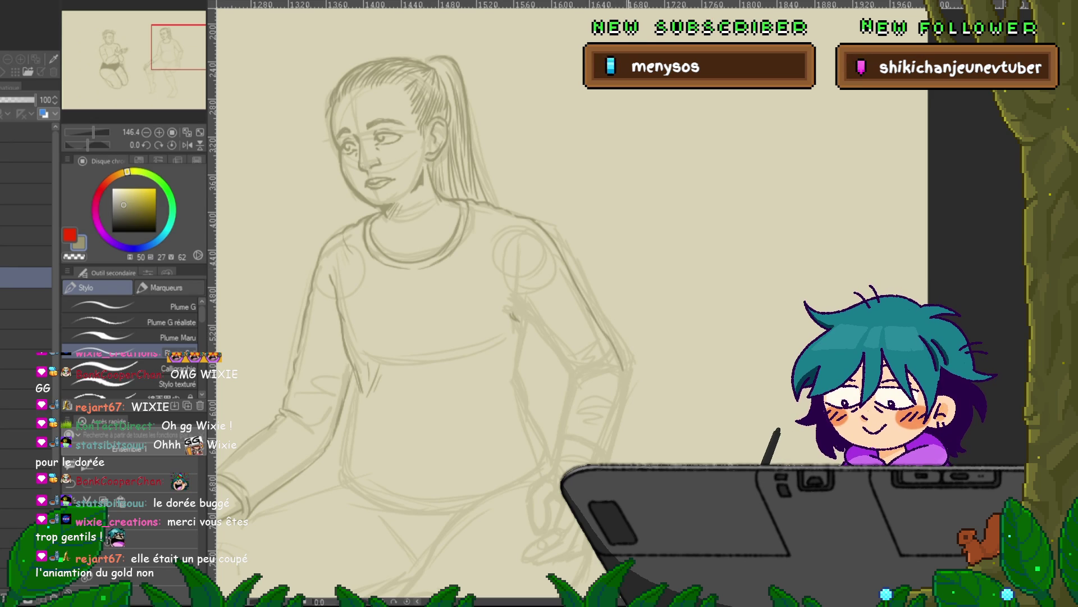
scroll(426, 281, "down", 3)
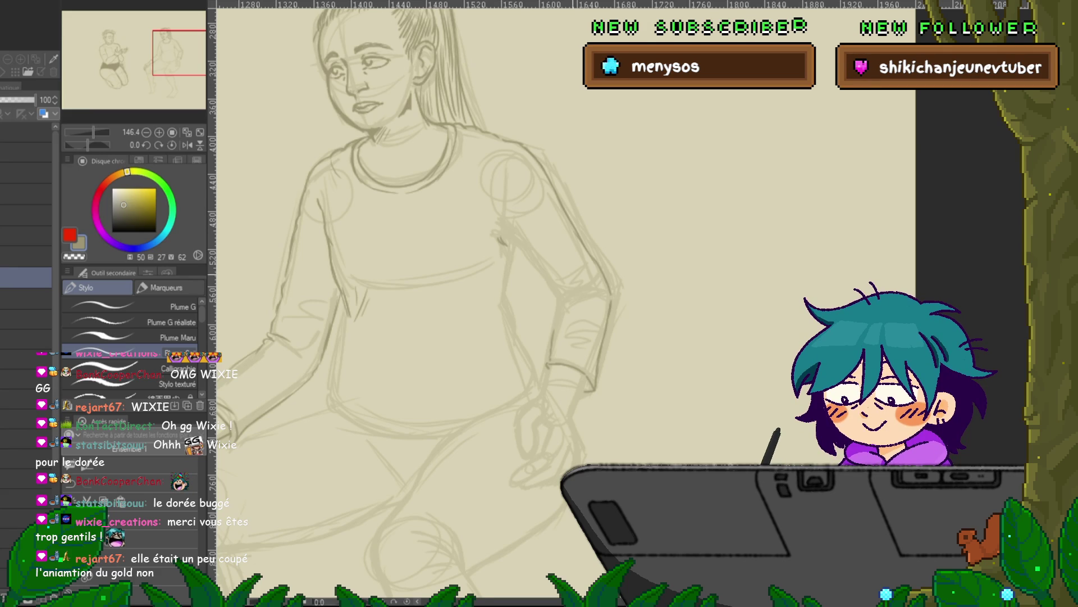
scroll(421, 253, "up", 2)
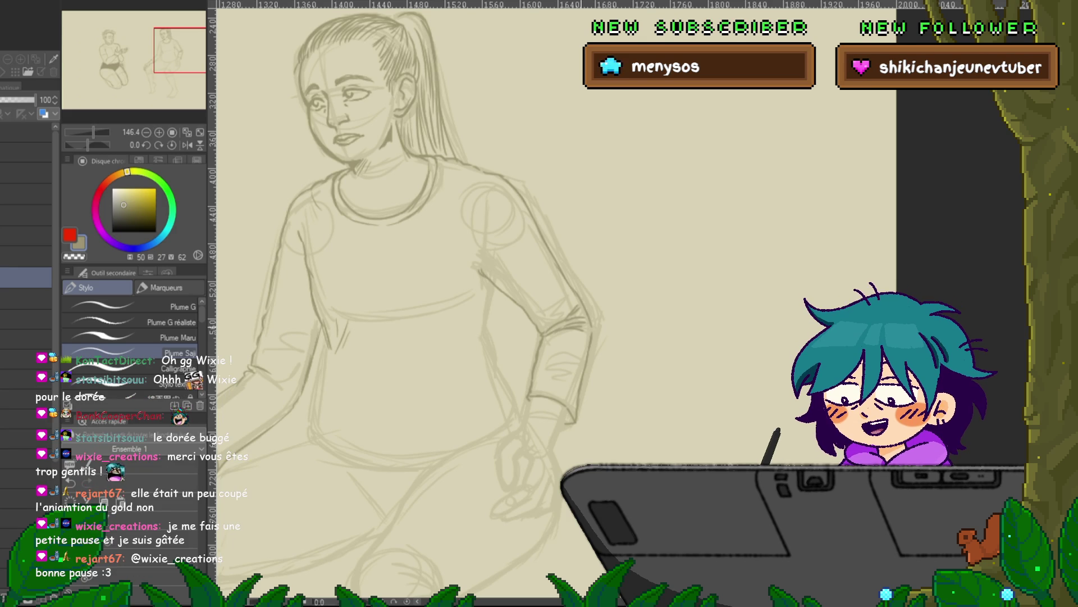
scroll(421, 224, "down", 3)
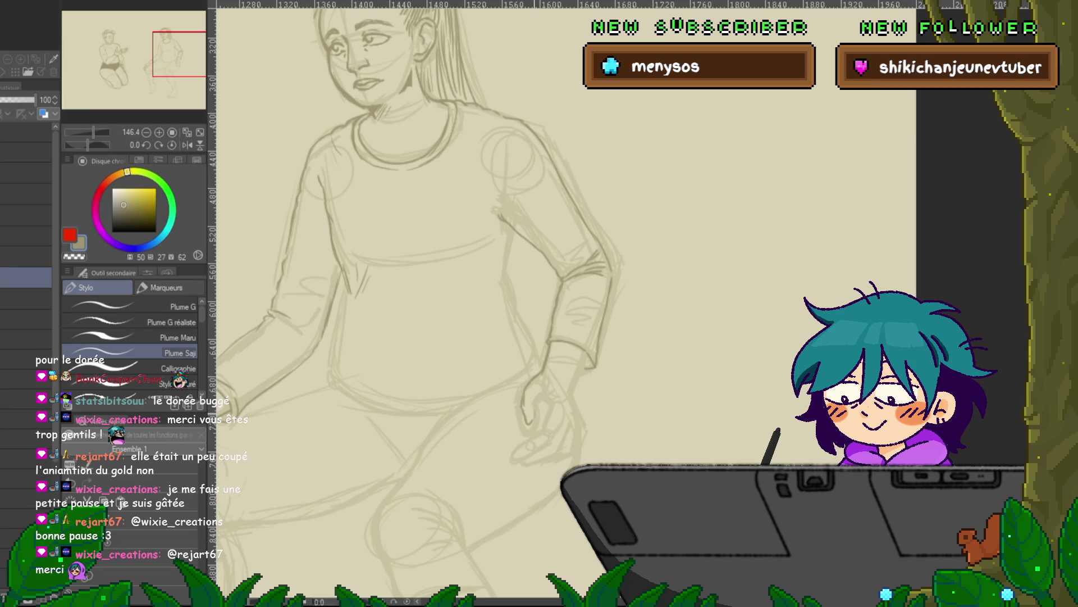
Darken the sleeve outline and separate fingers, then bring the hand on the knee into view
scroll(416, 297, "up", 2)
scroll(421, 298, "down", 1)
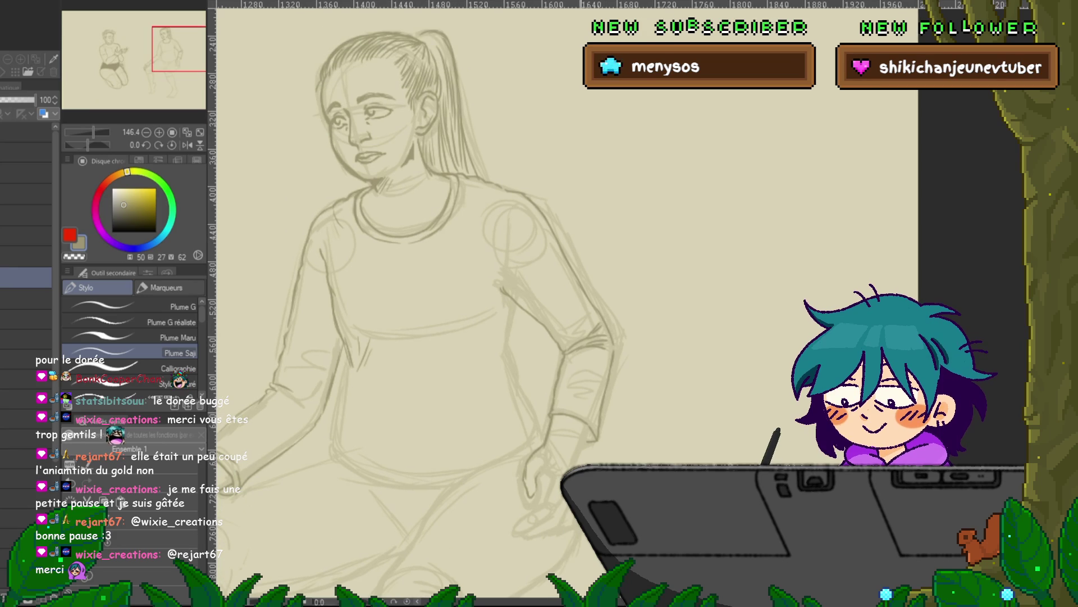
scroll(421, 298, "down", 1)
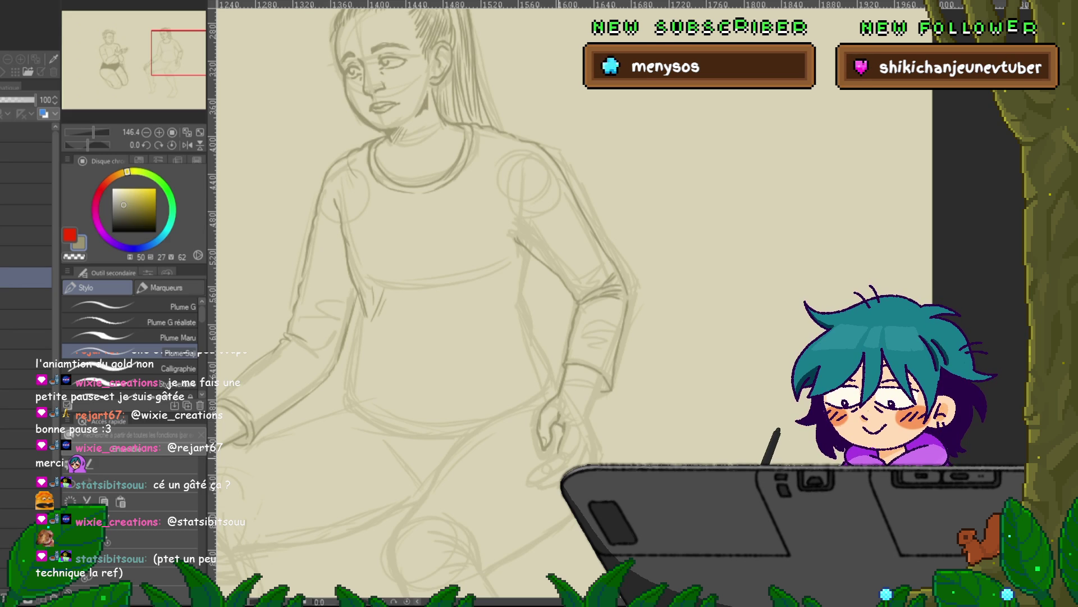
scroll(425, 298, "down", 2)
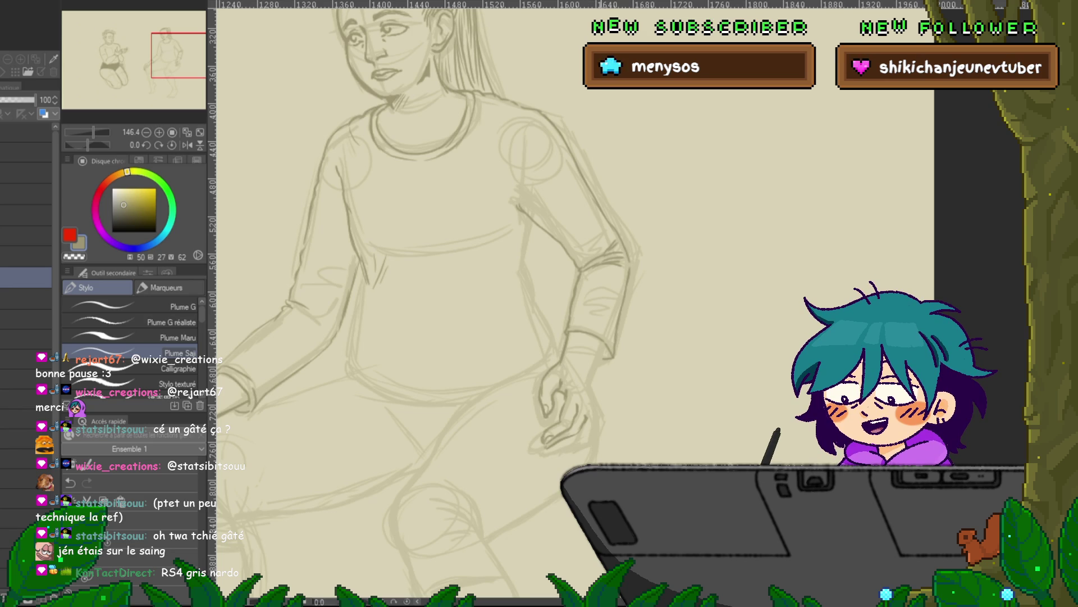
scroll(427, 236, "up", 1)
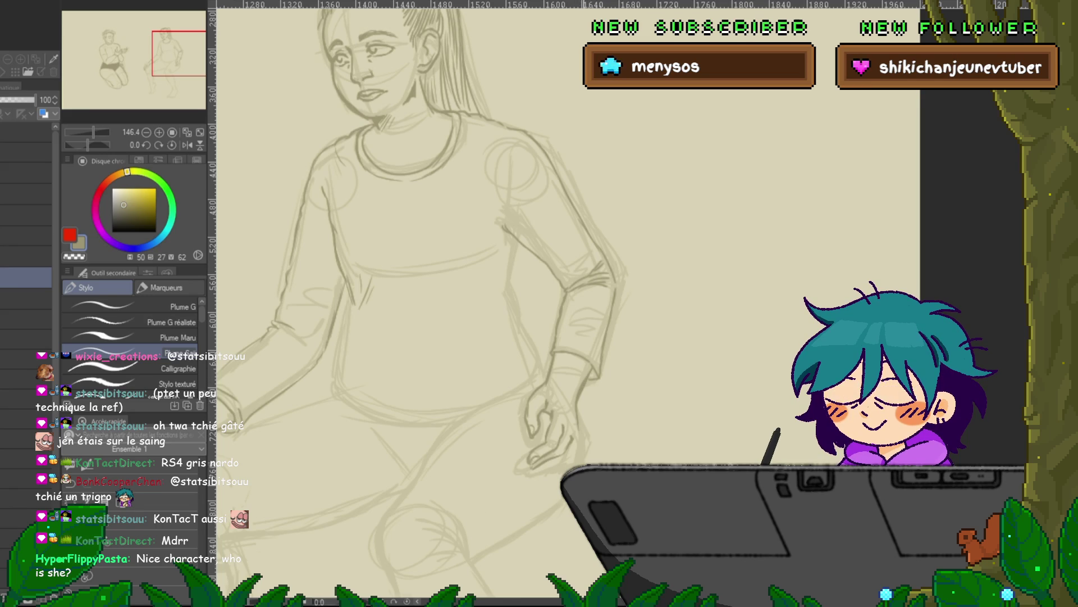
scroll(418, 271, "down", 3)
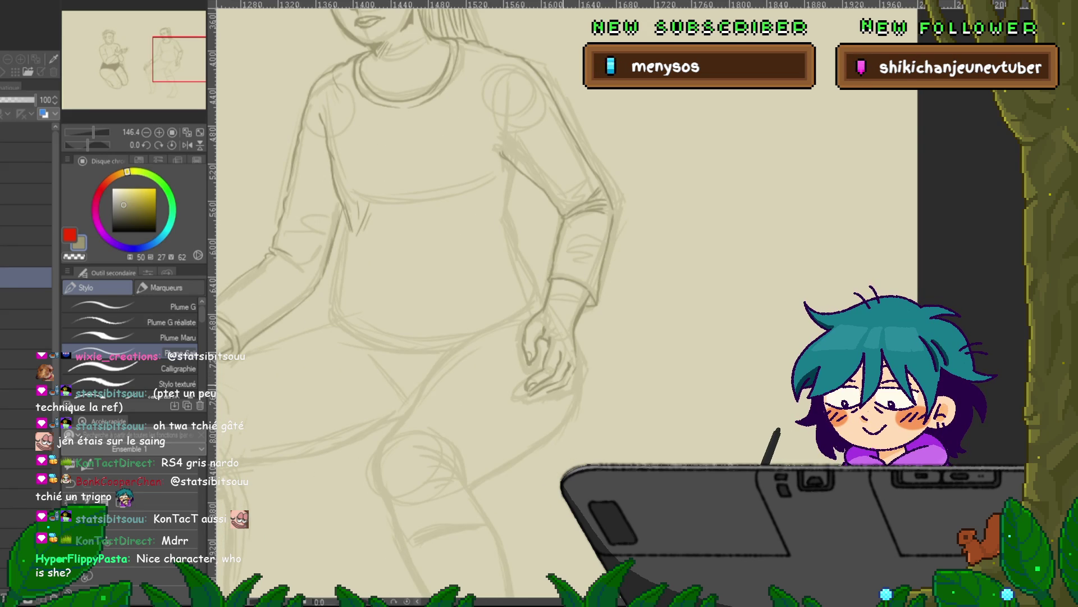
left_click_drag(534, 359, 618, 337)
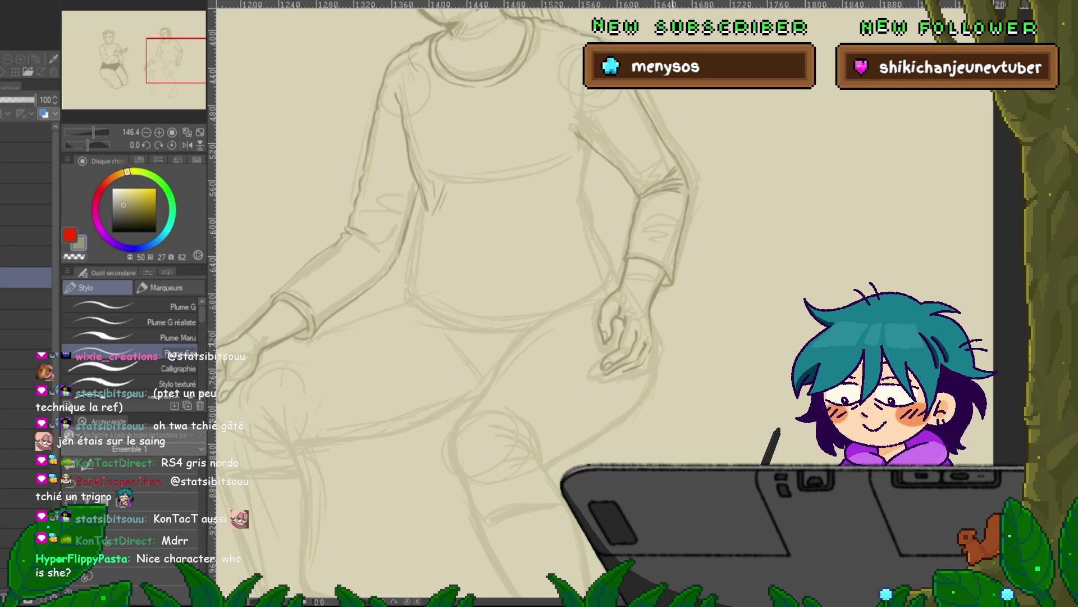
scroll(532, 322, "down", 1)
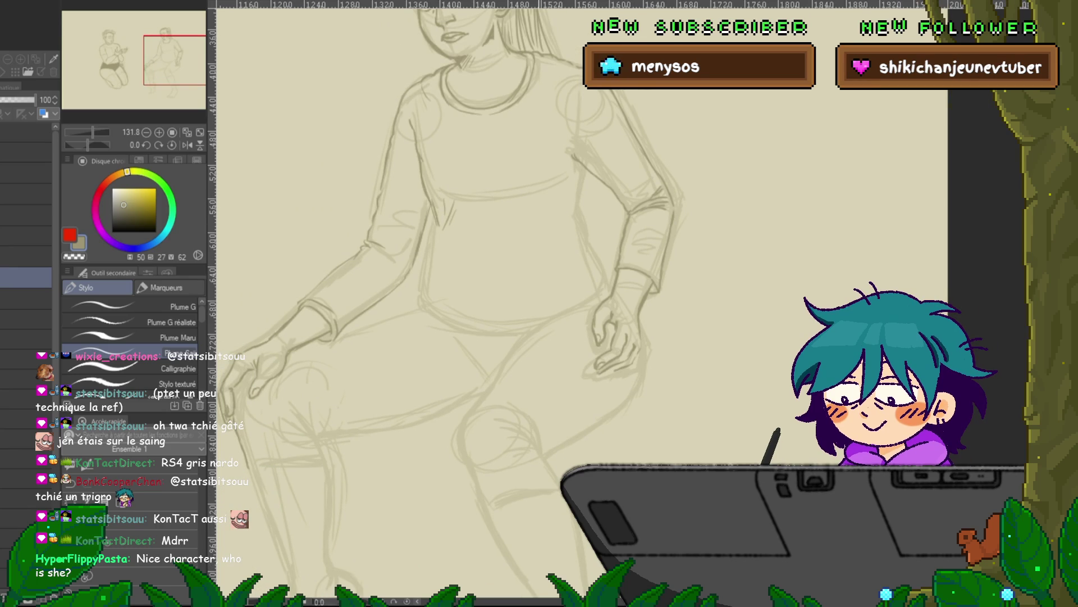
left_click_drag(506, 281, 531, 331)
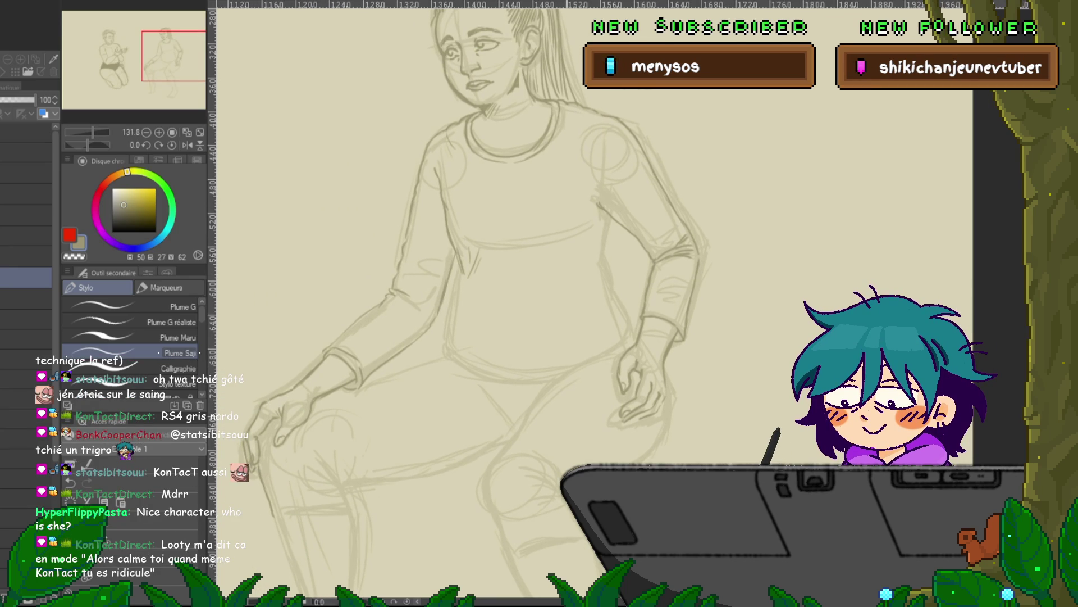
left_click_drag(506, 281, 514, 348)
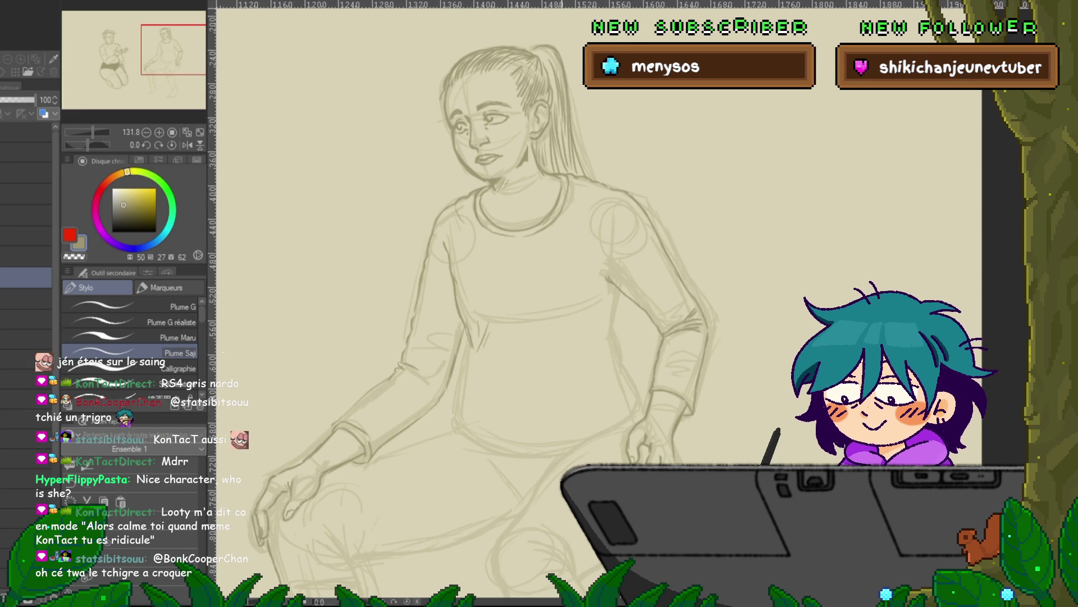
scroll(464, 316, "right", 2)
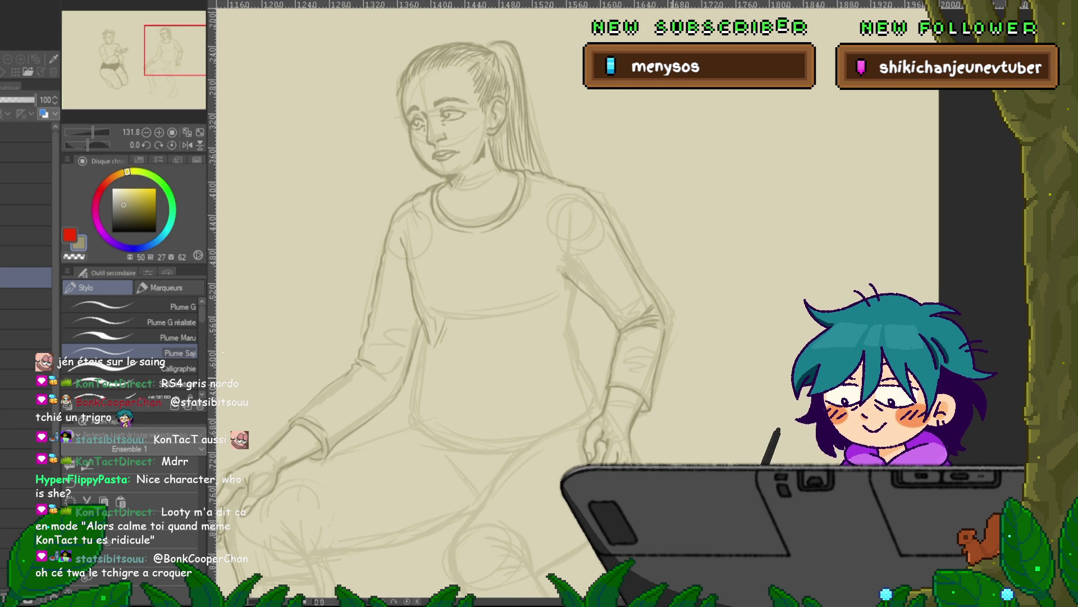
scroll(439, 303, "down", 3)
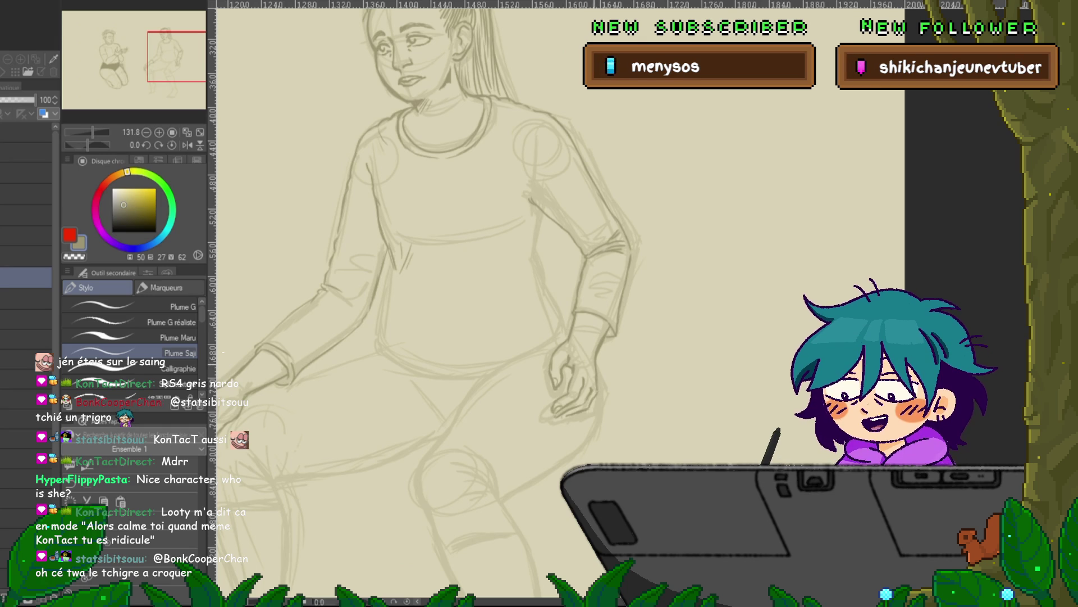
scroll(432, 298, "up", 3)
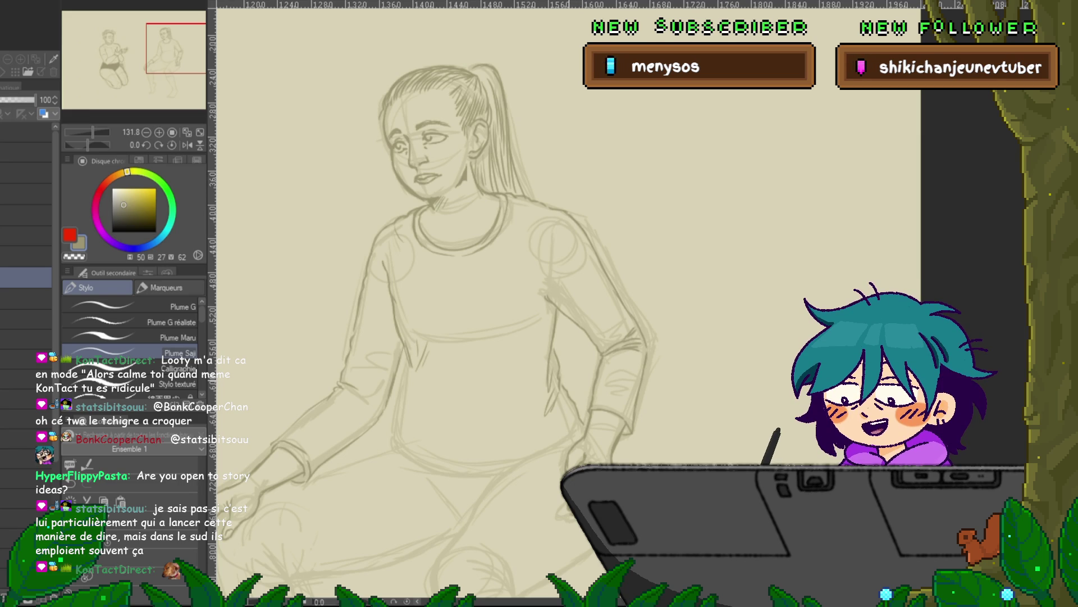
left_click_drag(449, 280, 463, 233)
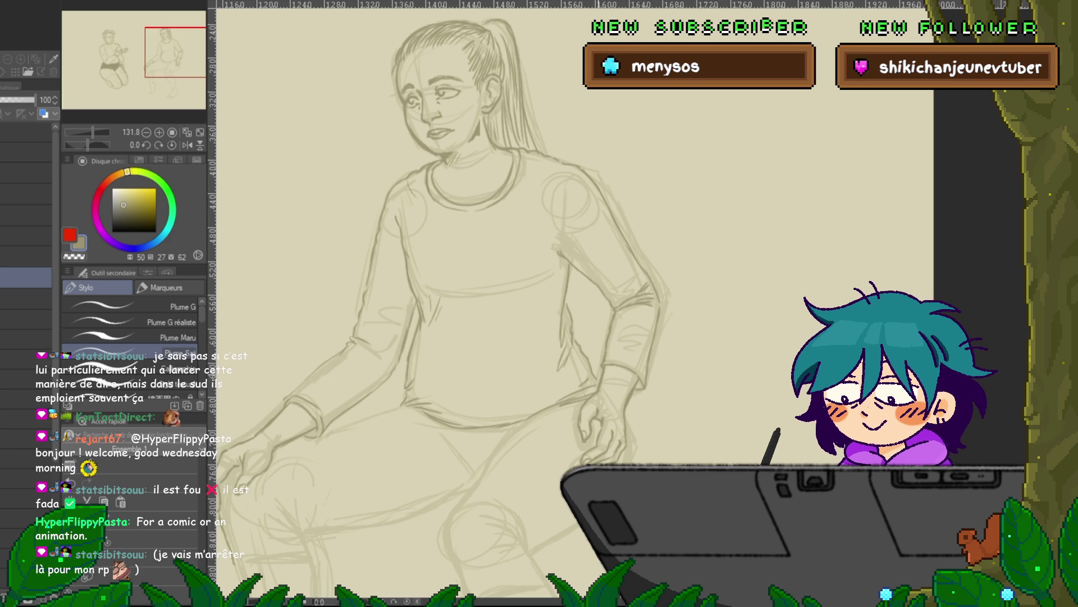
scroll(573, 304, "down", 5)
scroll(573, 303, "left", 3)
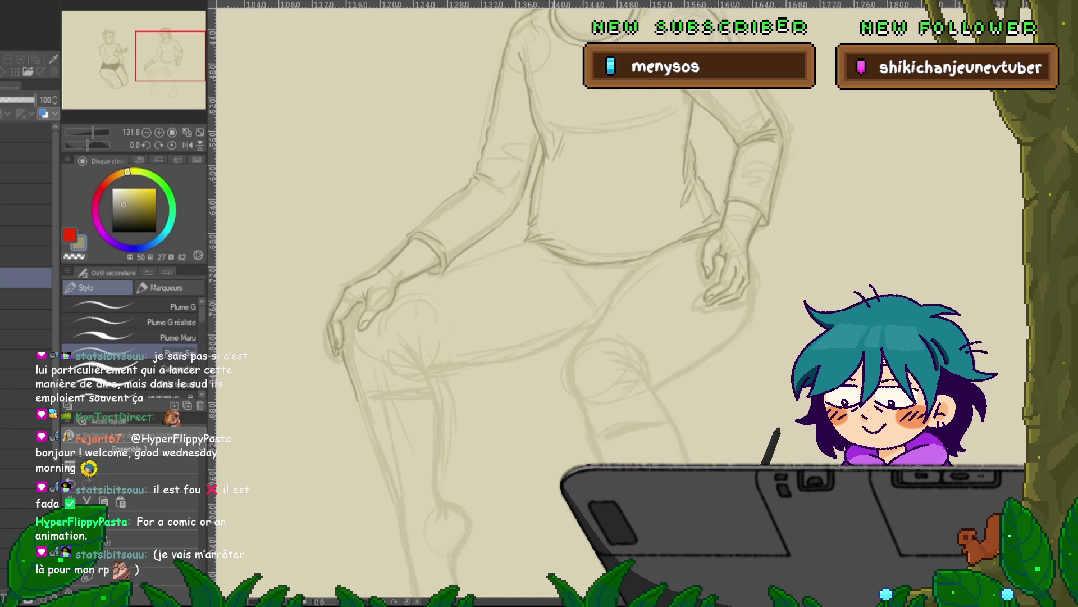
Pan to the woman's sketched head, then up to the blank top of the canvas
scroll(573, 304, "right", 6)
scroll(573, 303, "up", 2)
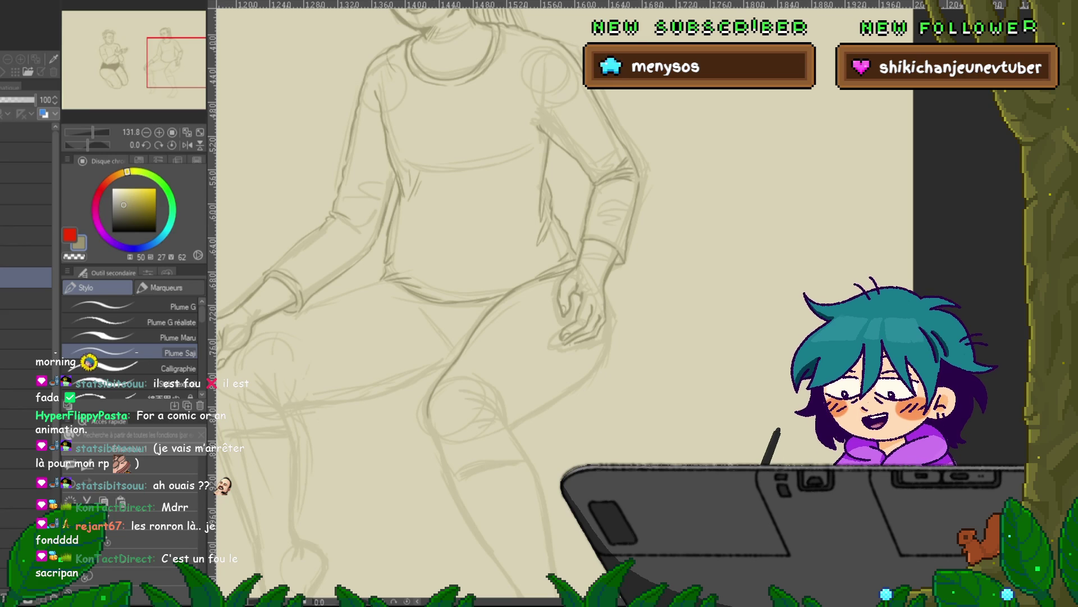
mouse_move(337, 225)
left_mouse_down()
mouse_move(731, 337)
mouse_move(774, 497)
left_mouse_up()
left_click_drag(562, 281, 551, 418)
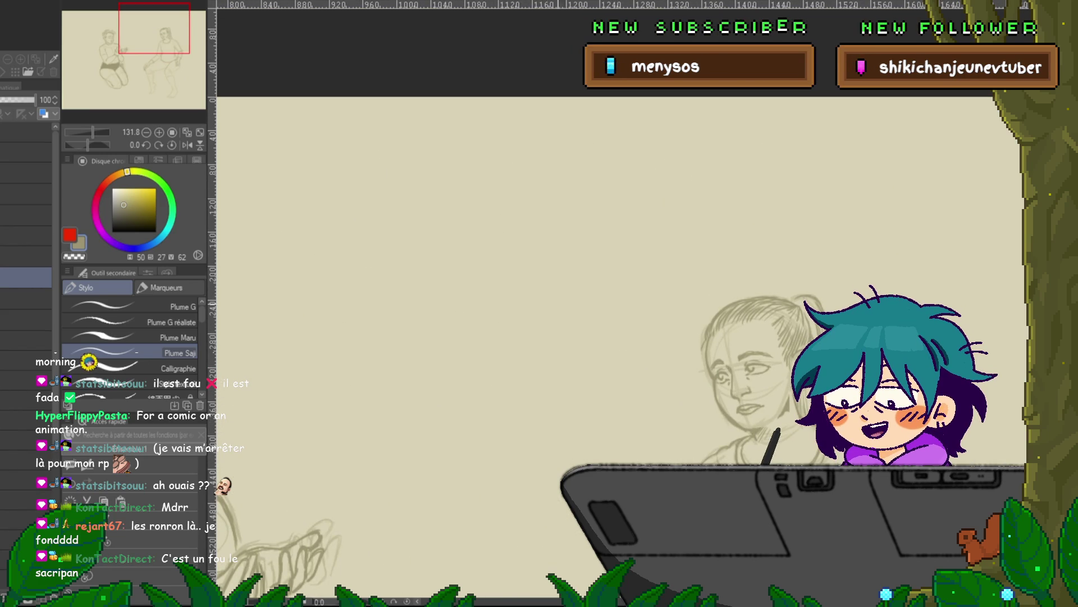
Doodle a round-headed figure's head, body, two legs and a fisted arm
left_click_drag(606, 227, 608, 227)
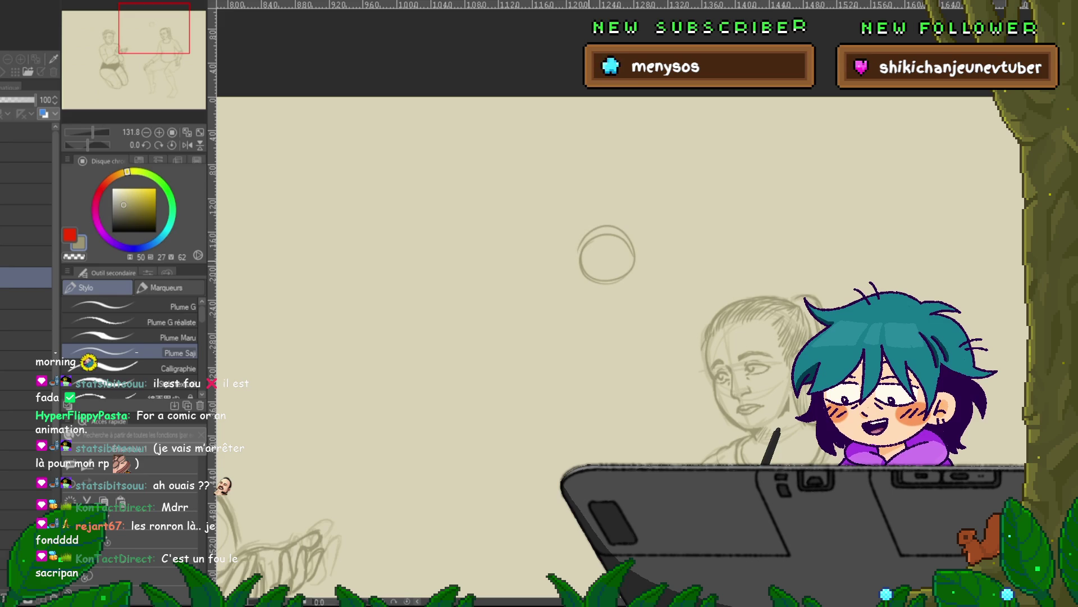
mouse_move(574, 296)
left_mouse_down()
mouse_move(552, 353)
mouse_move(612, 291)
left_mouse_up()
left_click_drag(620, 301, 604, 361)
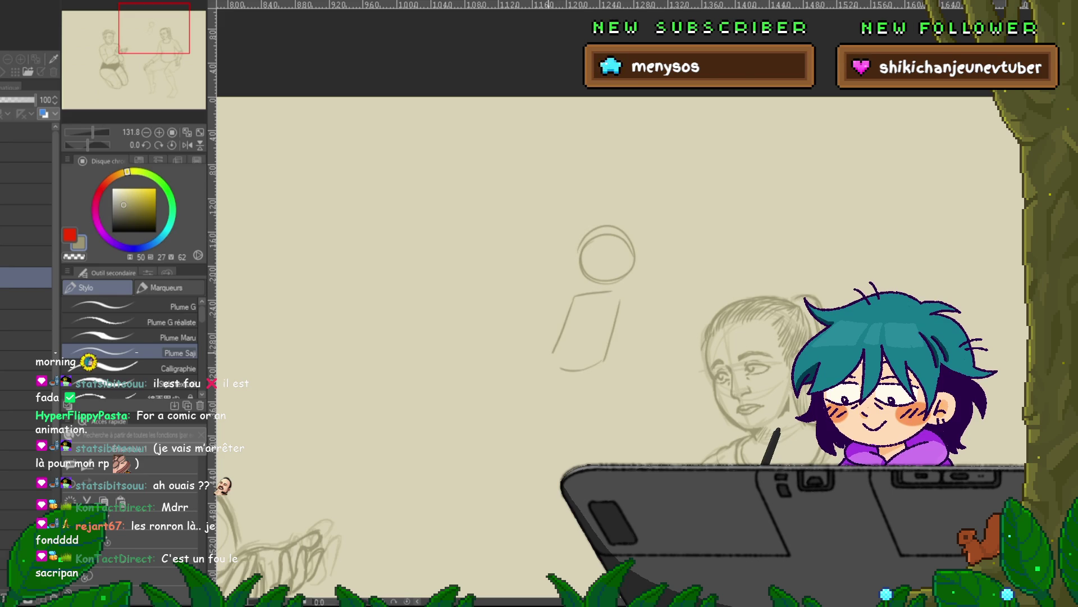
left_click_drag(475, 392, 426, 488)
mouse_move(589, 376)
left_mouse_down()
mouse_move(473, 434)
mouse_move(444, 503)
left_mouse_up()
left_click_drag(606, 254, 582, 319)
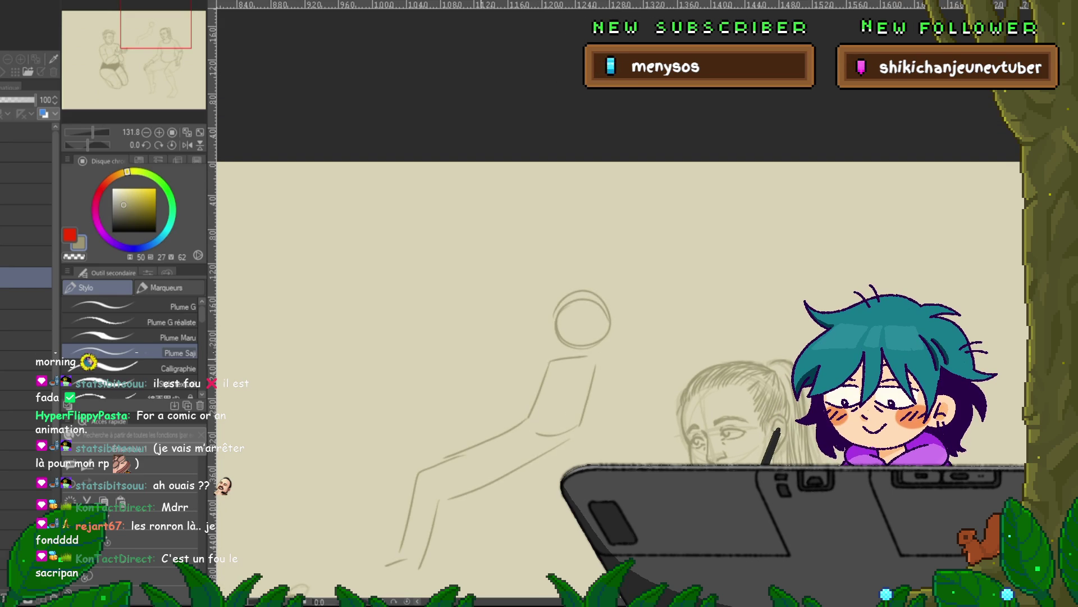
left_click_drag(500, 405, 395, 415)
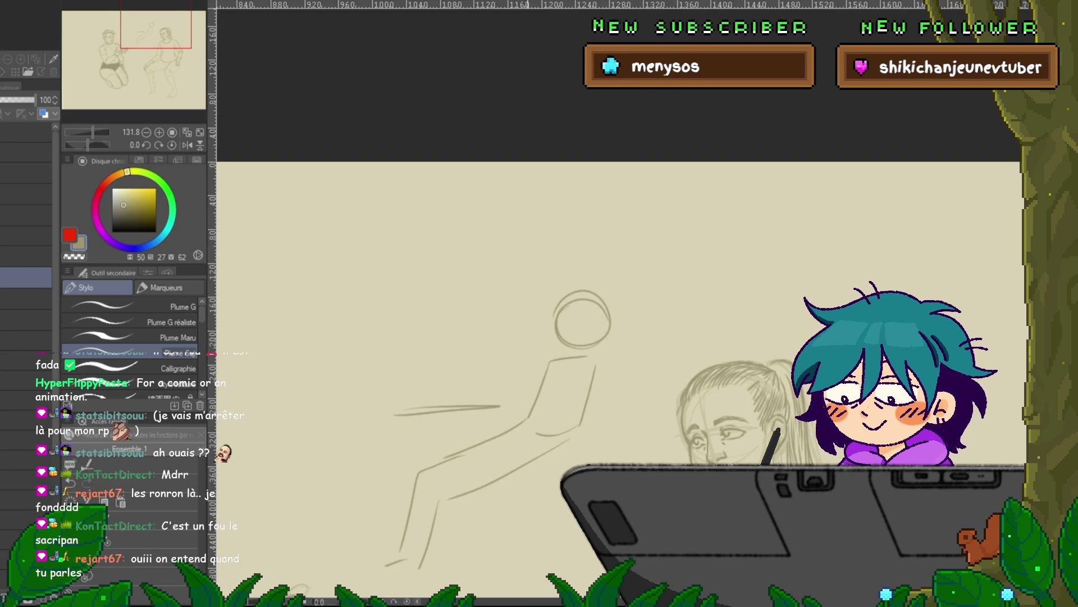
left_click_drag(553, 354, 522, 382)
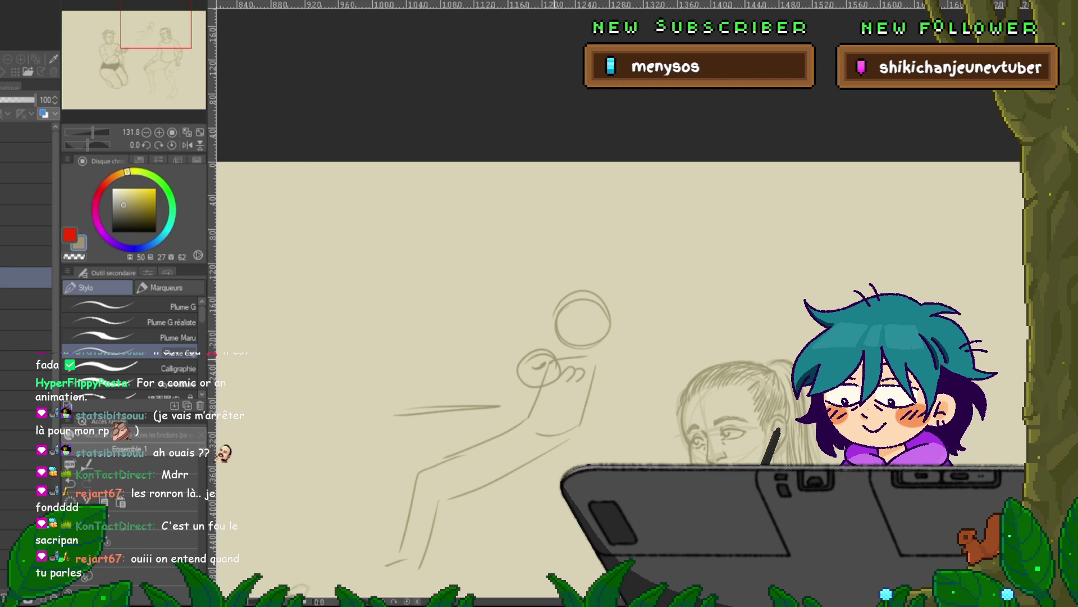
Add the cat's head, motion lines, hammock strokes and a tall curved chair back
left_click_drag(509, 364, 527, 358)
left_click_drag(474, 412, 518, 431)
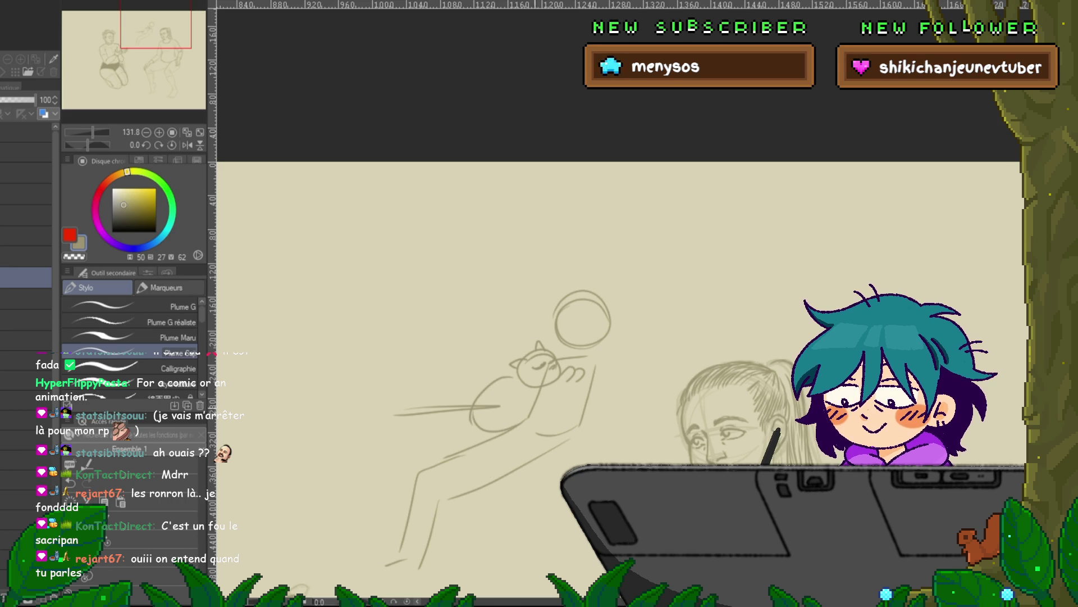
left_click_drag(443, 412, 366, 416)
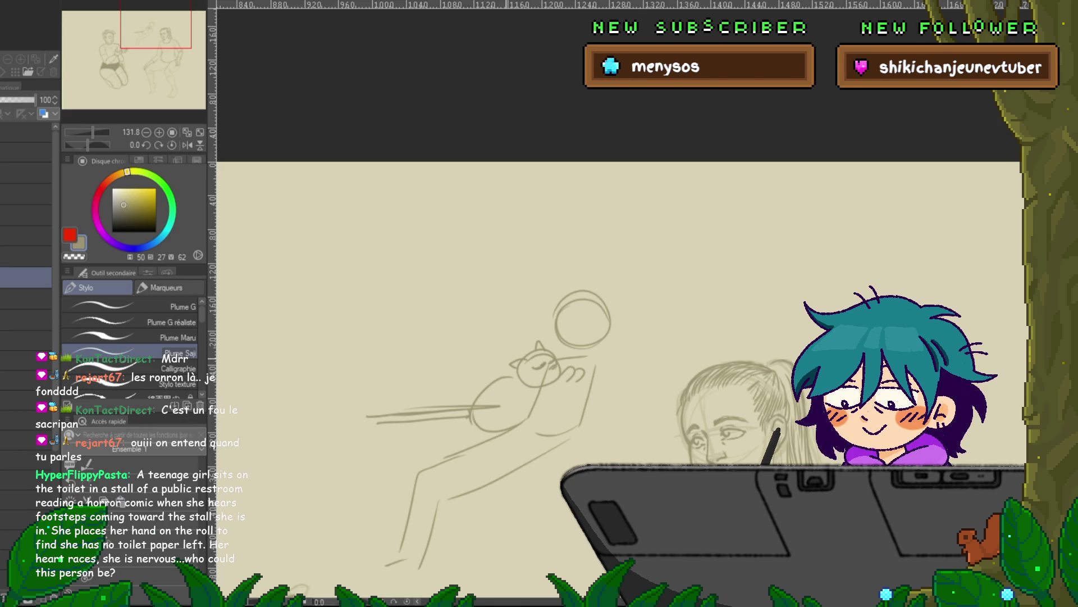
mouse_move(429, 311)
left_mouse_down()
mouse_move(471, 397)
mouse_move(450, 386)
left_mouse_up()
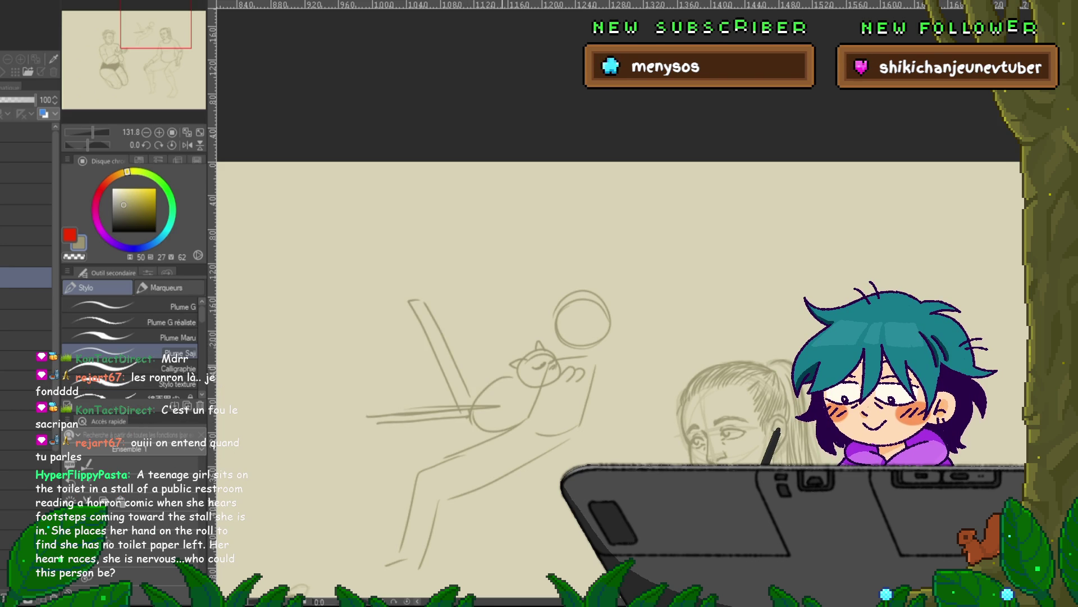
mouse_move(467, 344)
left_mouse_down()
mouse_move(478, 355)
mouse_move(477, 326)
left_mouse_up()
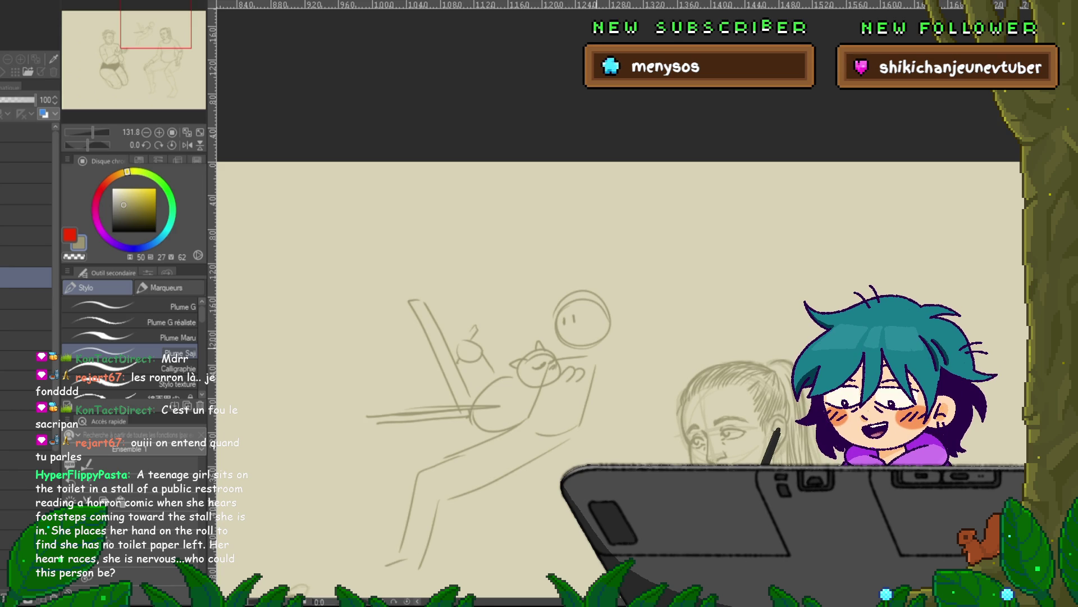
left_click_drag(594, 365, 533, 409)
left_click_drag(448, 406, 523, 397)
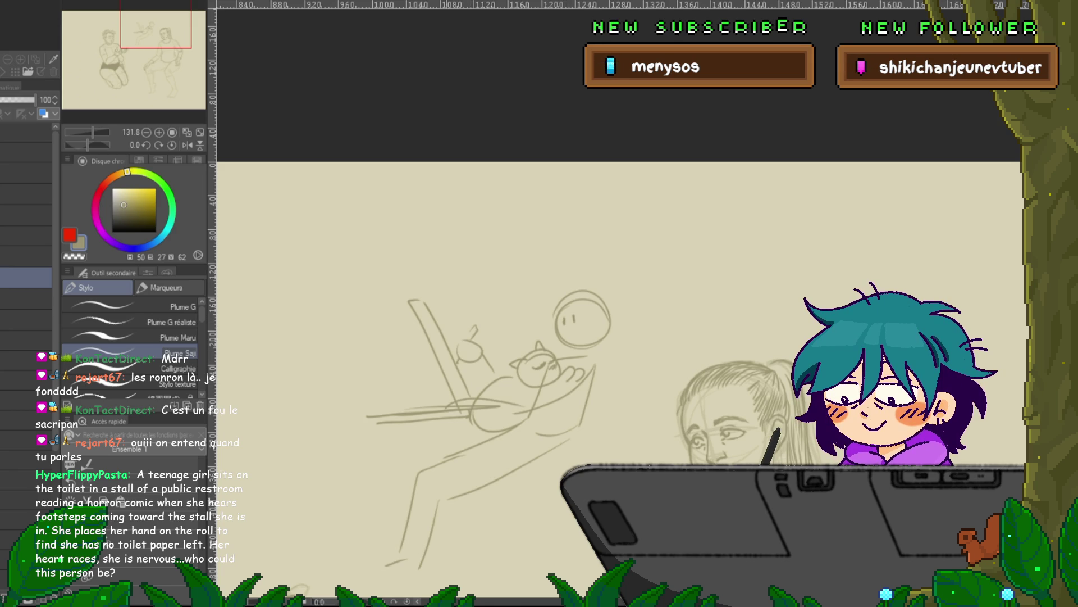
left_click_drag(585, 372, 516, 403)
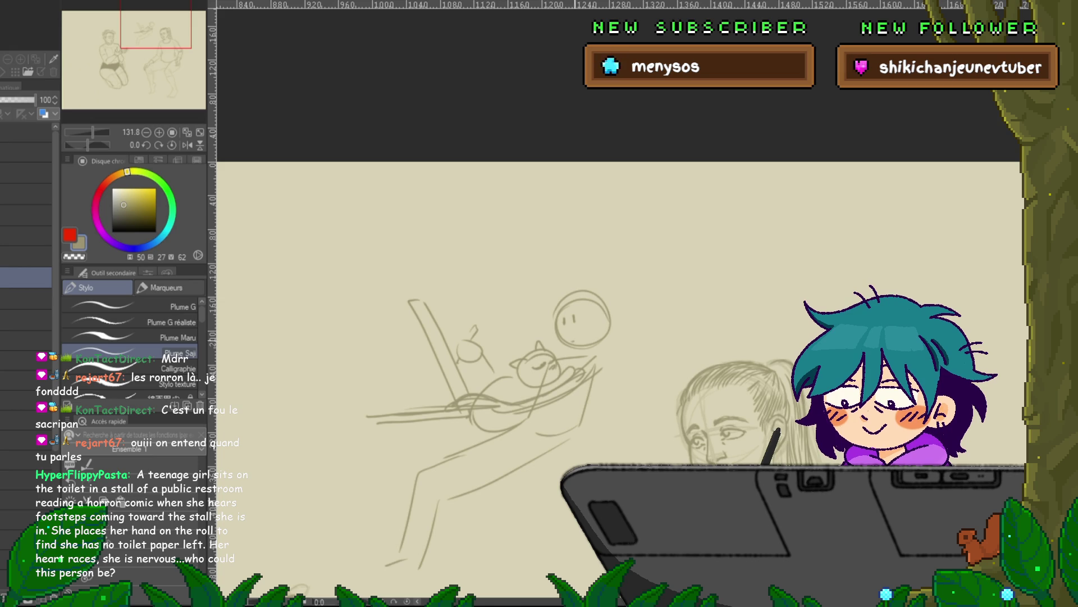
mouse_move(562, 337)
left_mouse_down()
mouse_move(542, 306)
mouse_move(543, 284)
left_mouse_up()
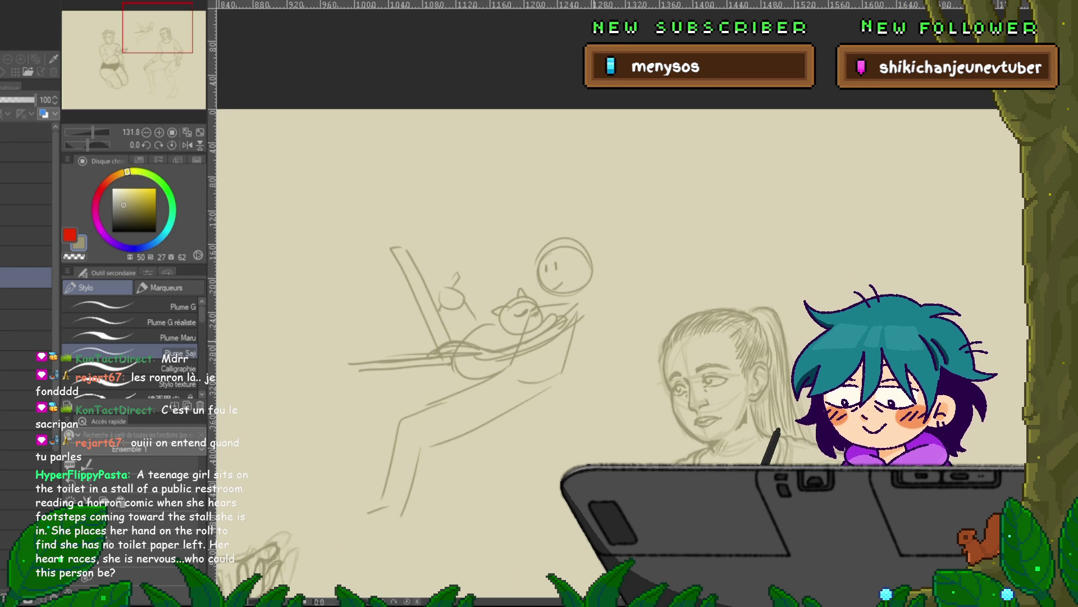
mouse_move(483, 433)
left_mouse_down()
mouse_move(580, 393)
mouse_move(519, 386)
mouse_move(579, 395)
left_mouse_up()
mouse_move(601, 209)
left_mouse_down()
mouse_move(596, 410)
mouse_move(562, 236)
mouse_move(587, 238)
left_mouse_up()
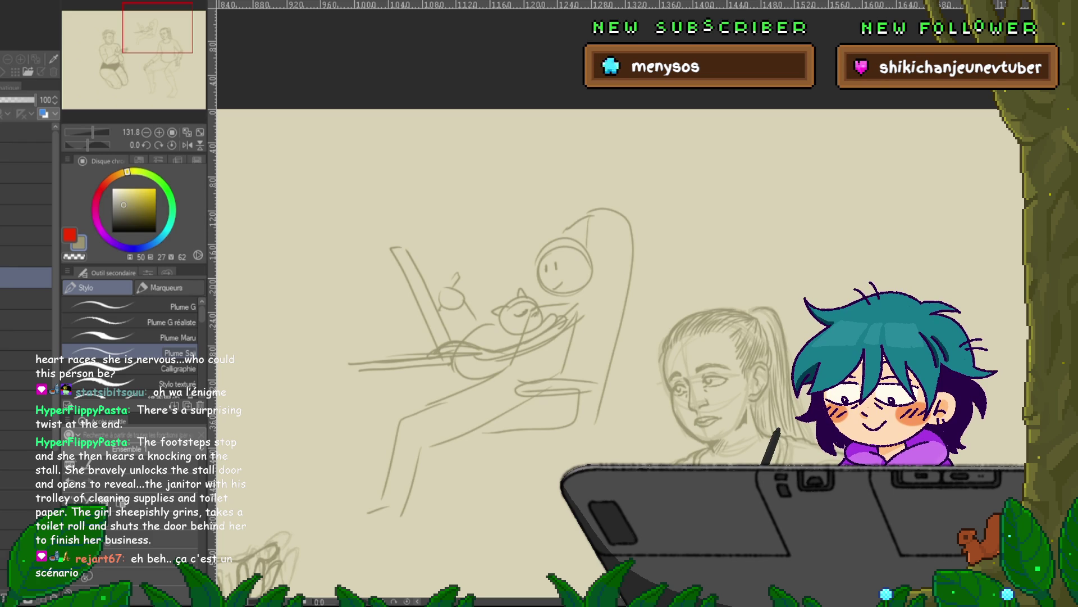
Extend the leftward line, lengthen the chair back, and draw the chair's front leg
scroll(618, 337, "down", 1)
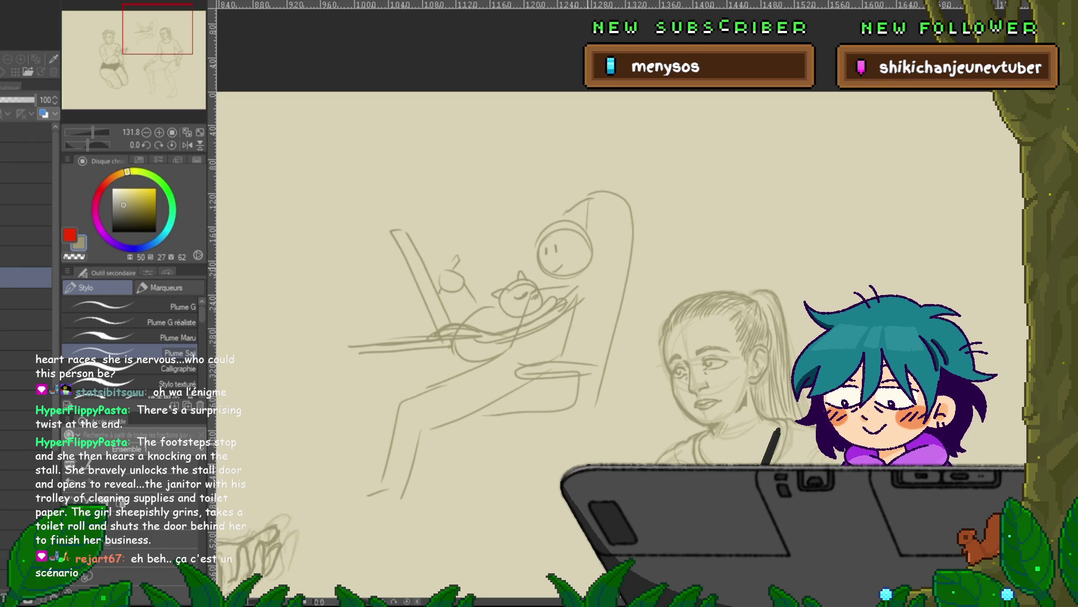
left_click_drag(331, 355, 365, 348)
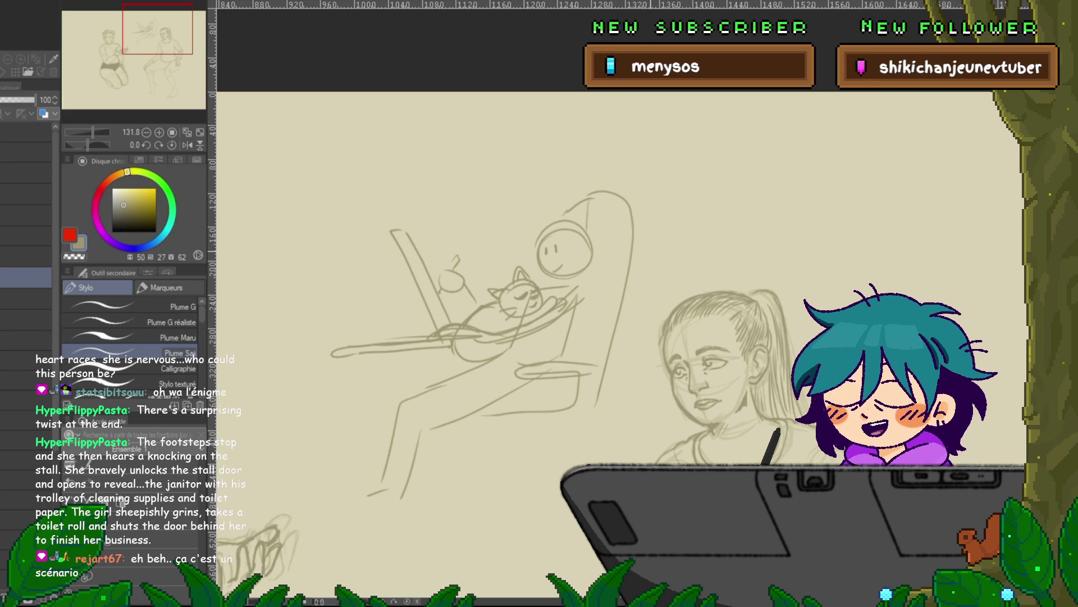
left_click_drag(506, 303, 532, 273)
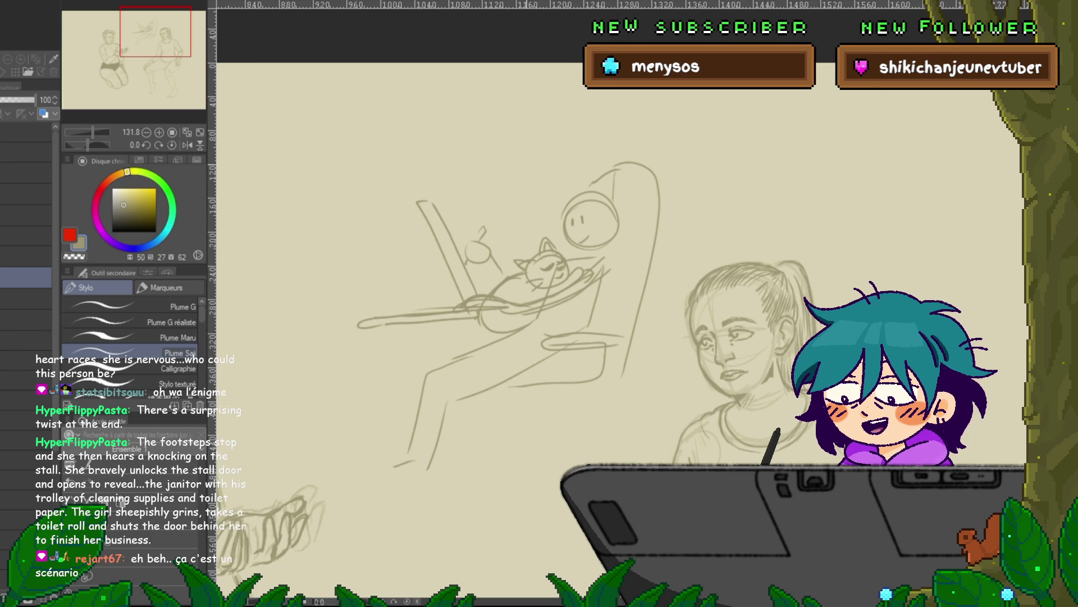
mouse_move(444, 178)
left_mouse_down()
mouse_move(462, 199)
mouse_move(474, 177)
left_mouse_up()
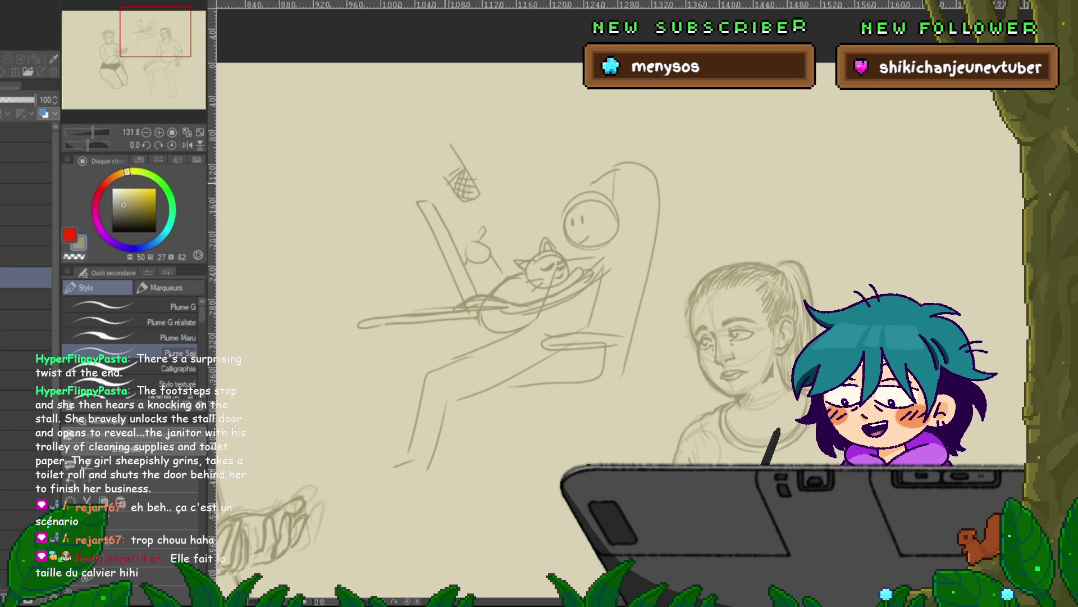
left_click_drag(409, 175, 431, 222)
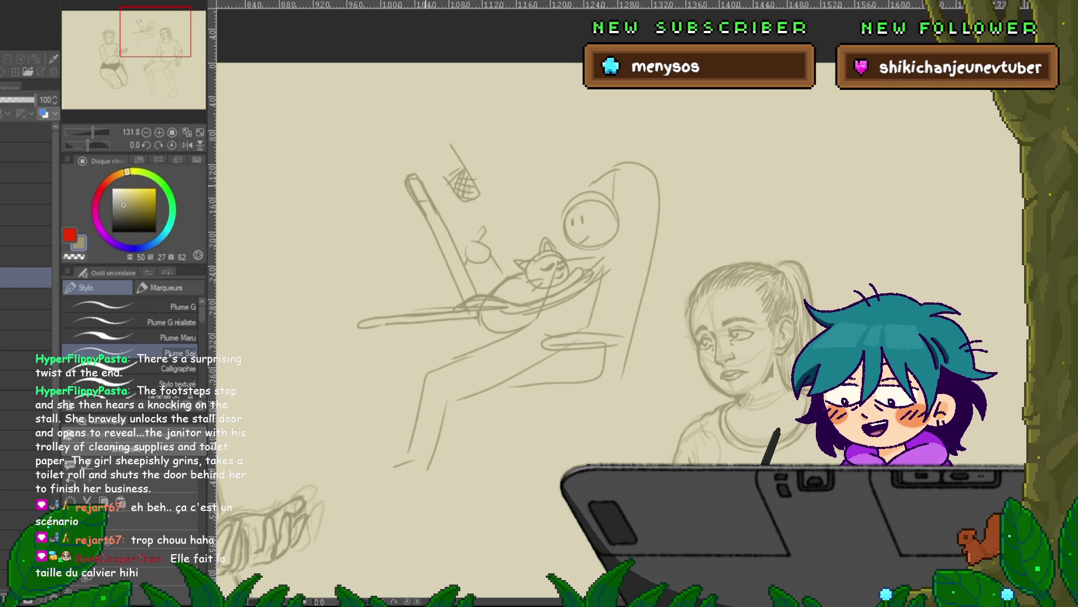
left_click_drag(427, 227, 399, 294)
left_click_drag(424, 248, 398, 308)
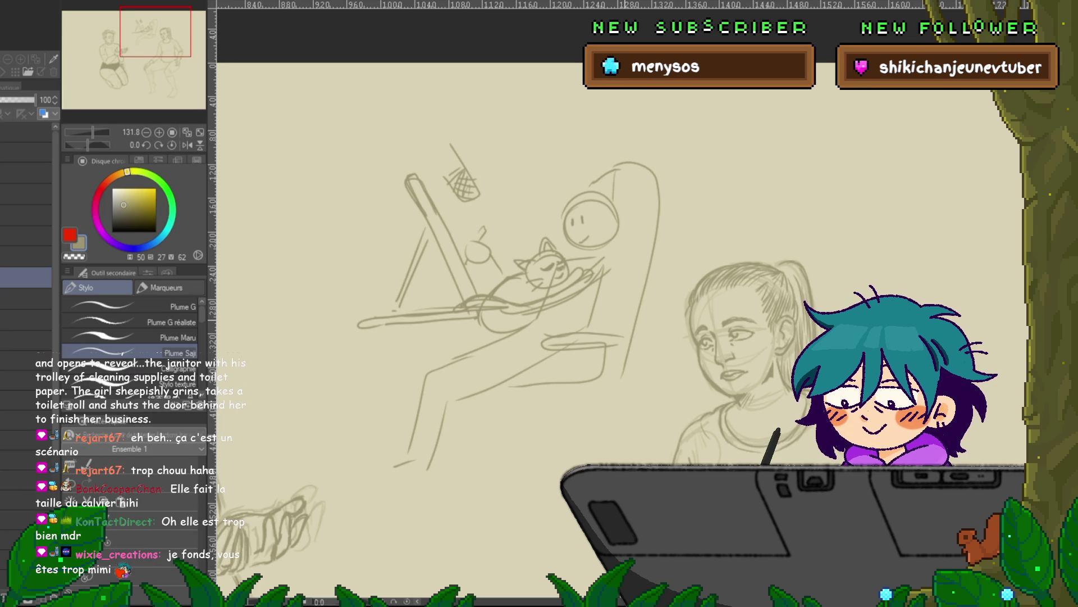
scroll(545, 303, "up", 3)
scroll(553, 292, "up", 1)
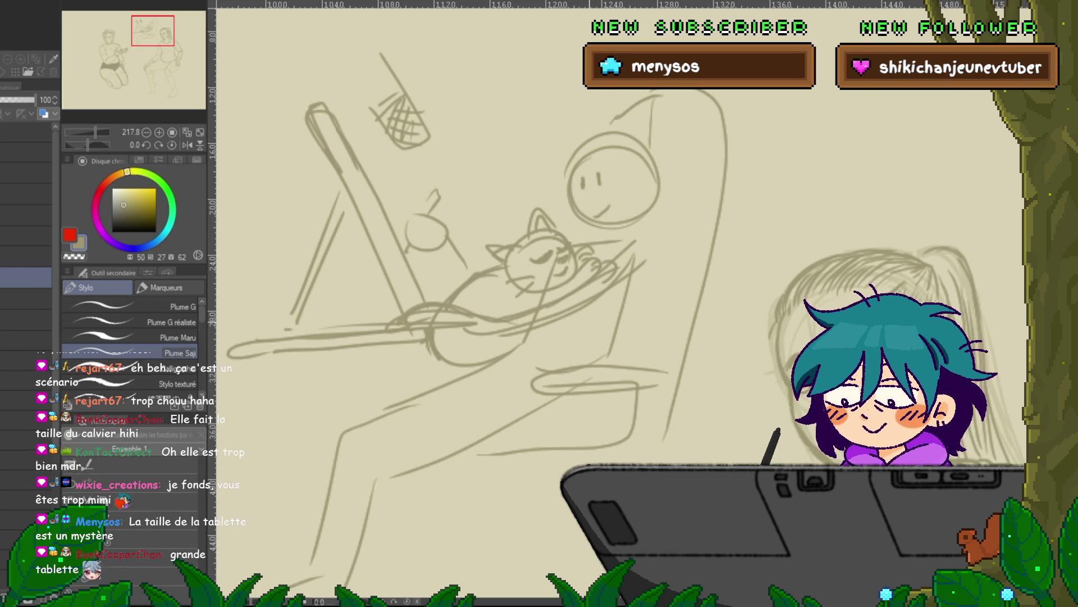
Zoom out from 217.8% to 109.4% so the figure study shows below the doodle
scroll(472, 314, "up", 1)
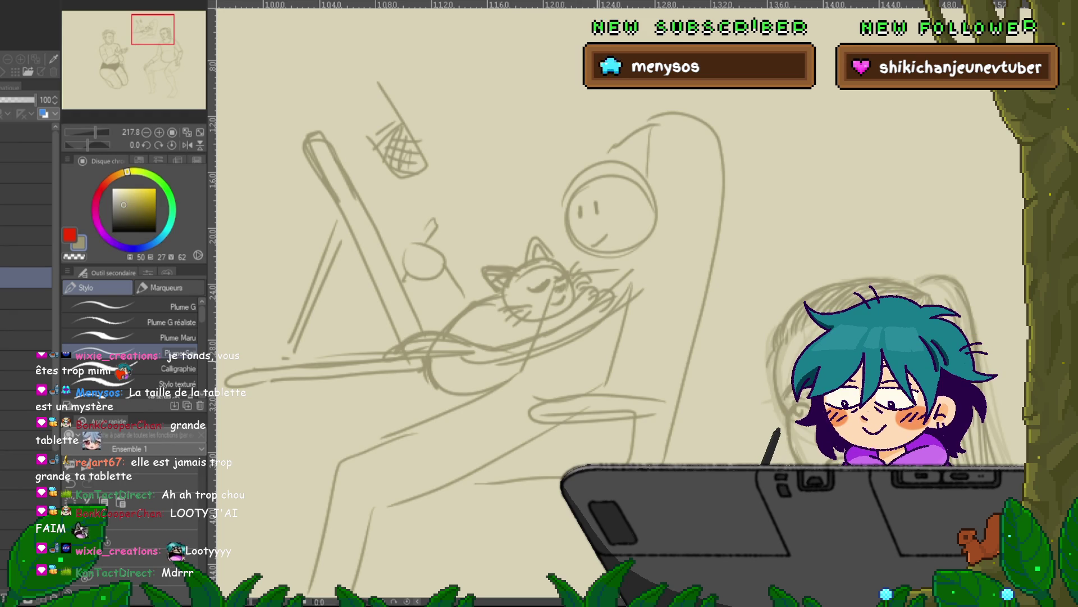
left_click_drag(438, 315, 426, 268)
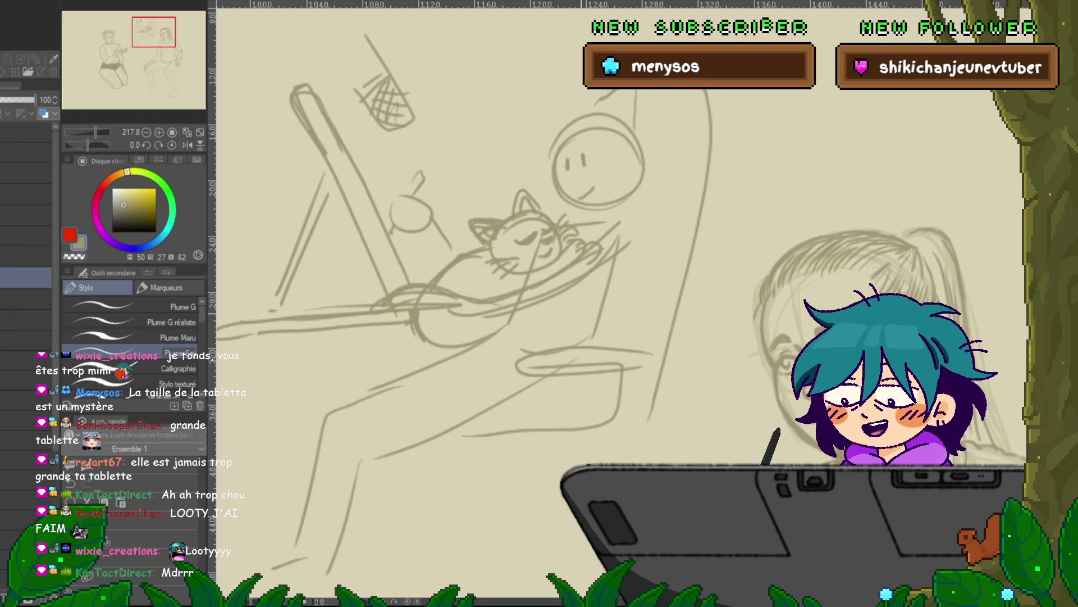
scroll(520, 280, "down", 5)
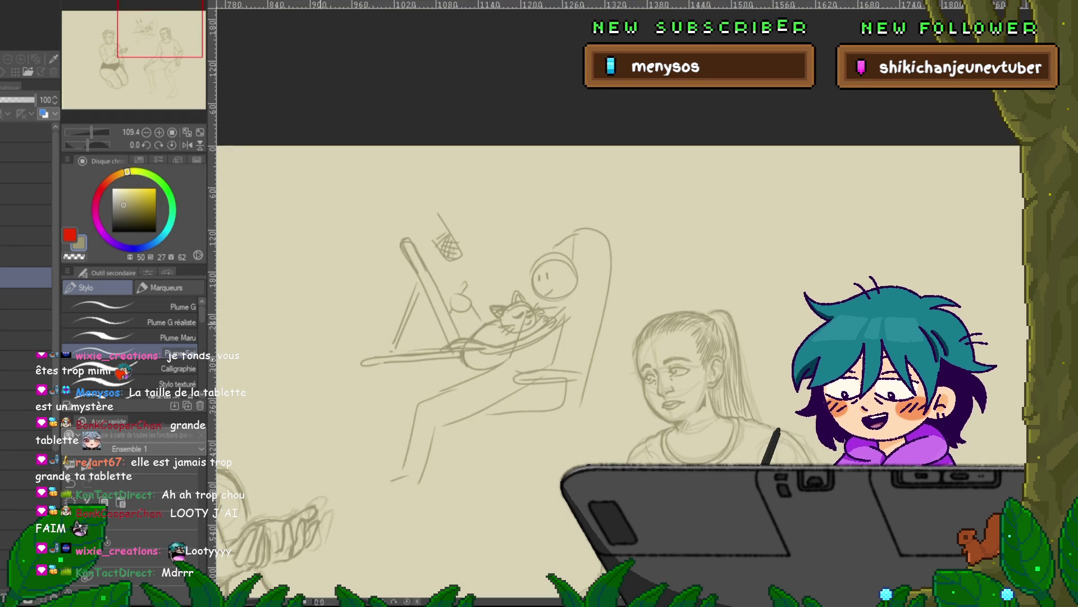
Hide the chair-and-cat doodle and select the layer above in the Layer palette
key("Delete")
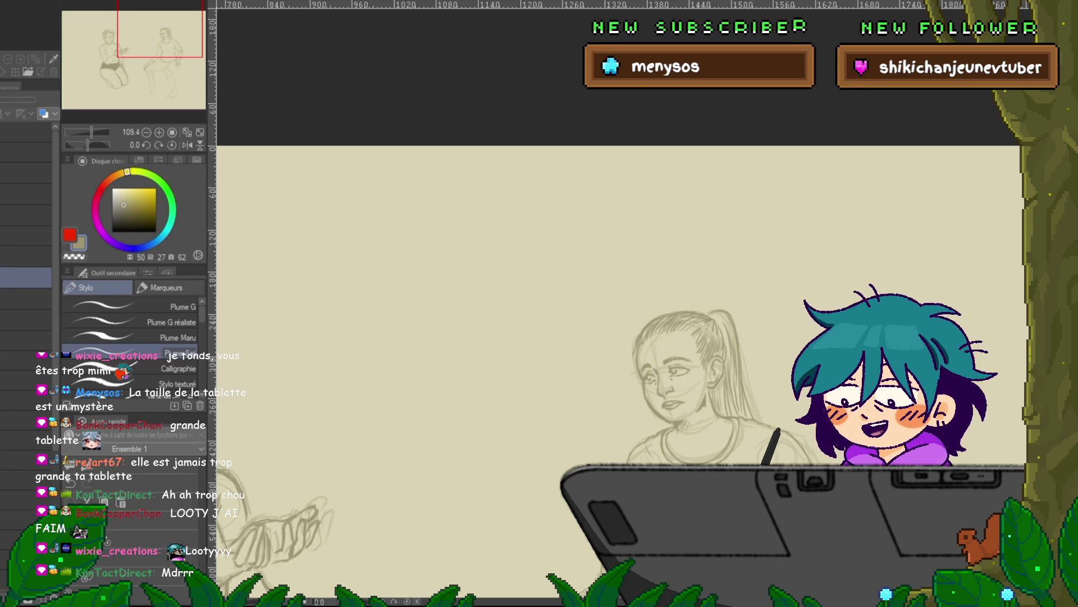
scroll(618, 337, "down", 5)
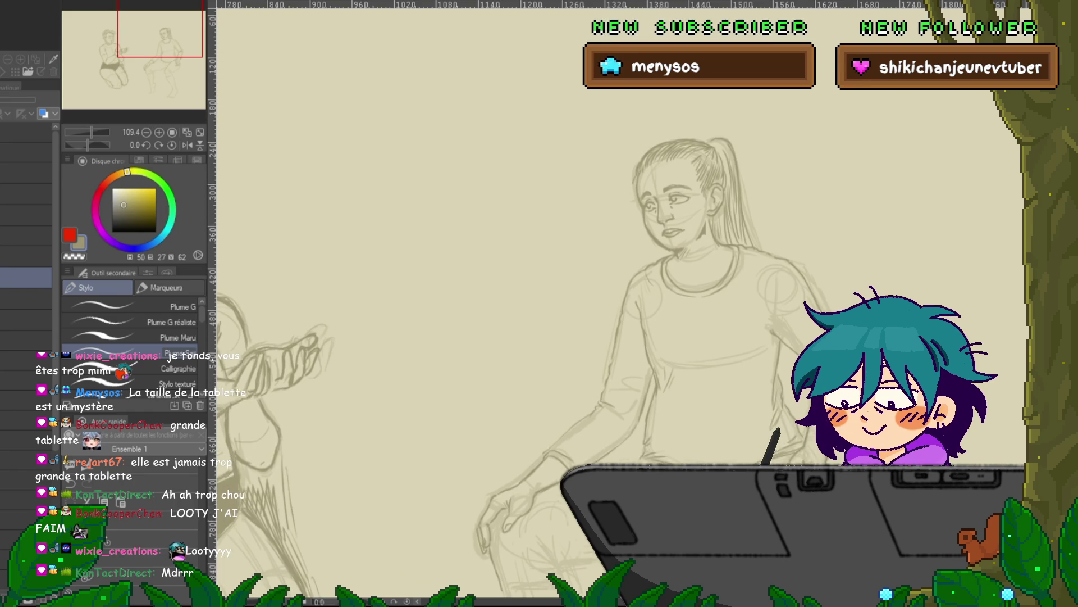
scroll(539, 337, "right", 5)
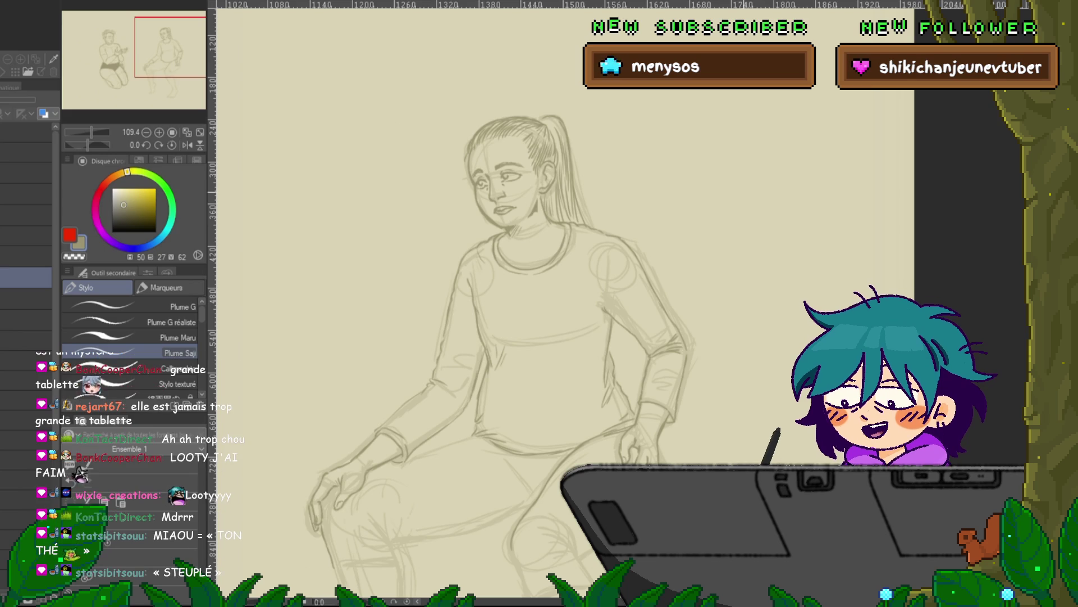
scroll(562, 303, "down", 3)
scroll(562, 304, "down", 1)
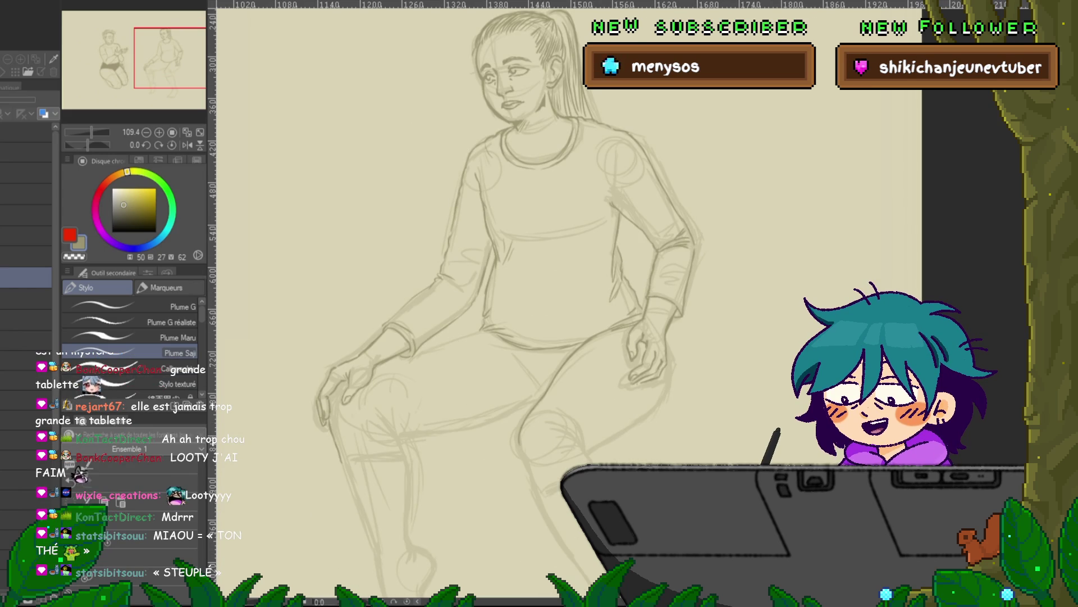
left_click(26, 256)
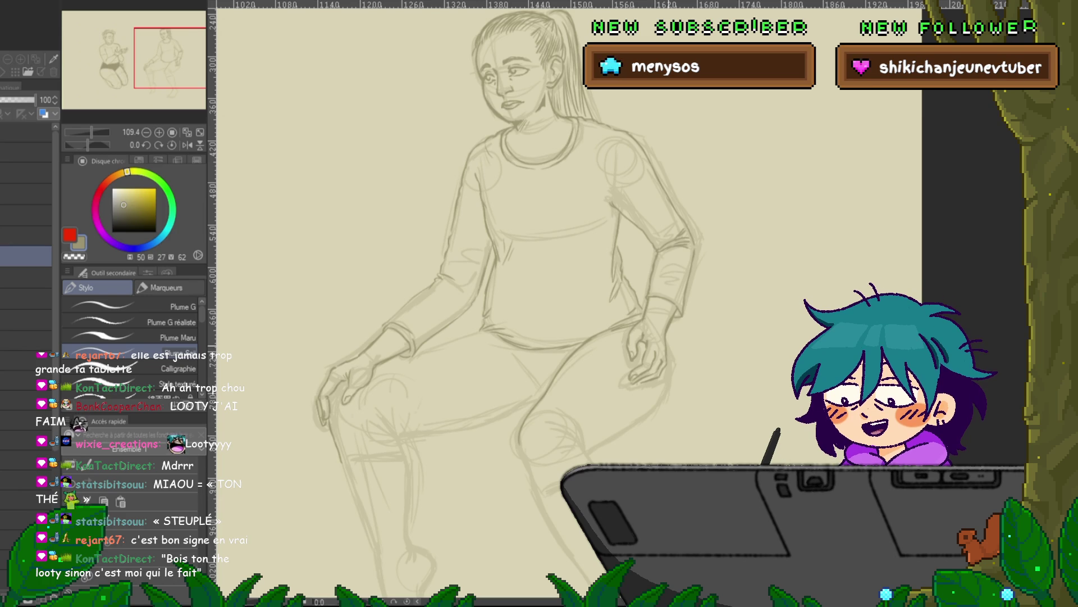
Draw defined knees, a knee-high sock band and rough feet on the seated woman's legs
left_click_drag(505, 304, 537, 267)
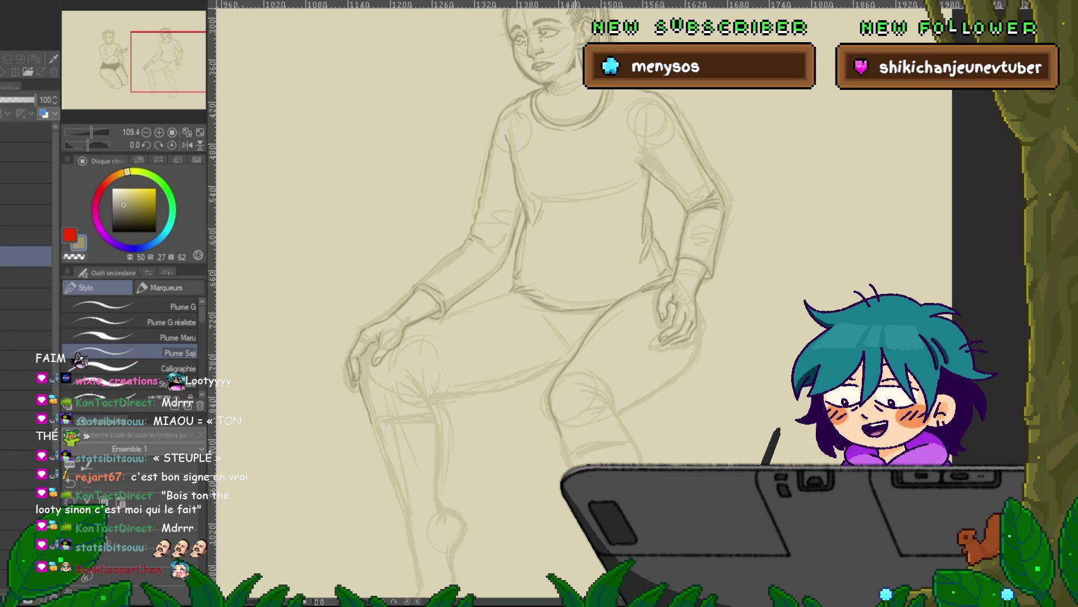
left_click_drag(562, 303, 542, 278)
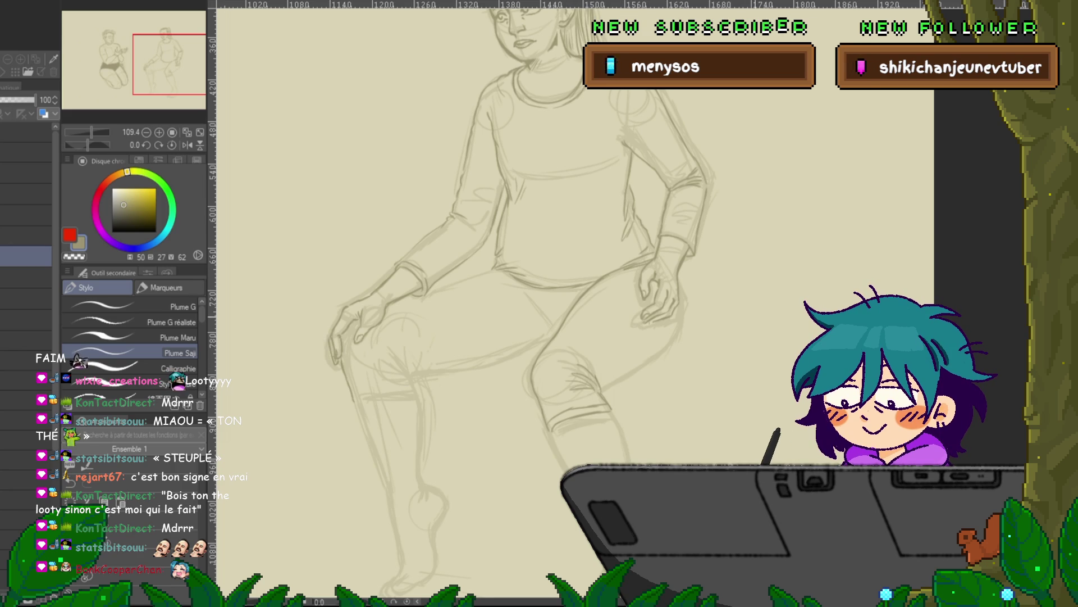
scroll(506, 303, "up", 2)
scroll(505, 303, "up", 1)
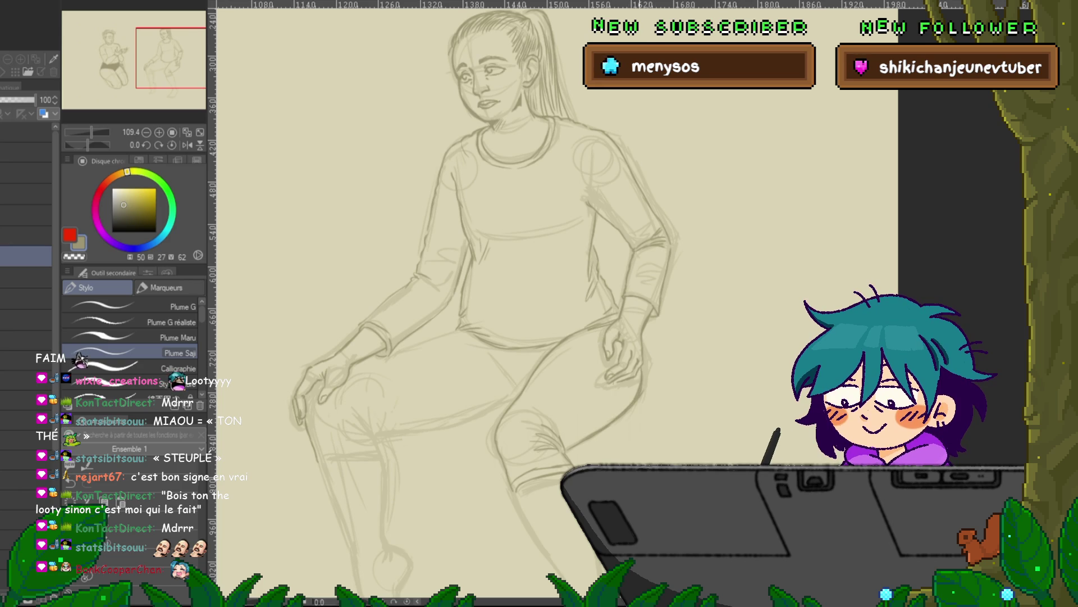
scroll(500, 298, "left", 2)
scroll(539, 298, "down", 5)
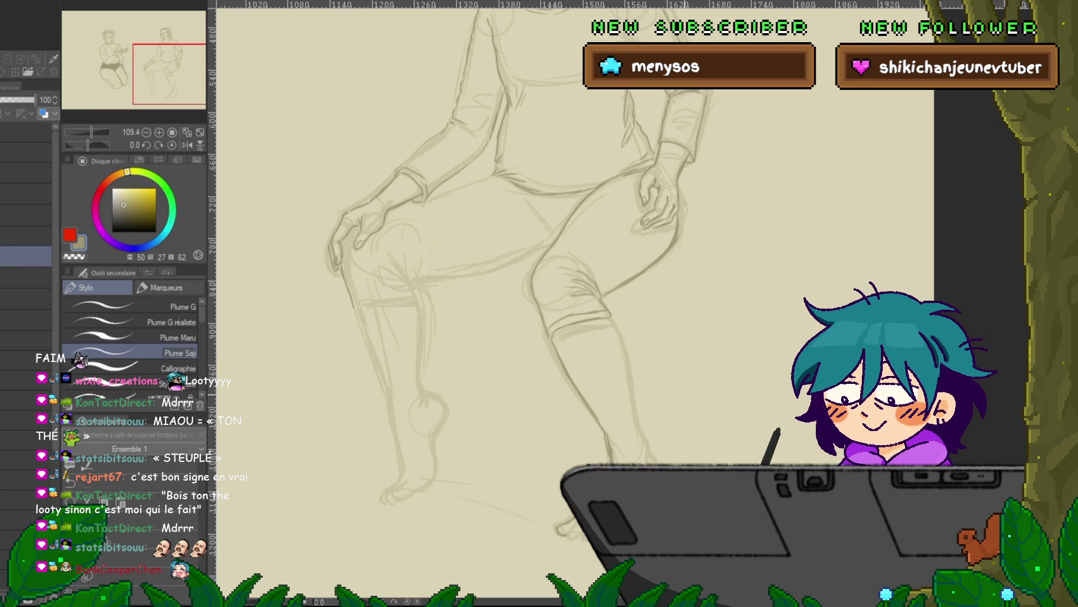
mouse_move(343, 236)
left_mouse_down()
mouse_move(313, 361)
mouse_move(289, 231)
mouse_move(298, 199)
mouse_move(290, 208)
left_mouse_up()
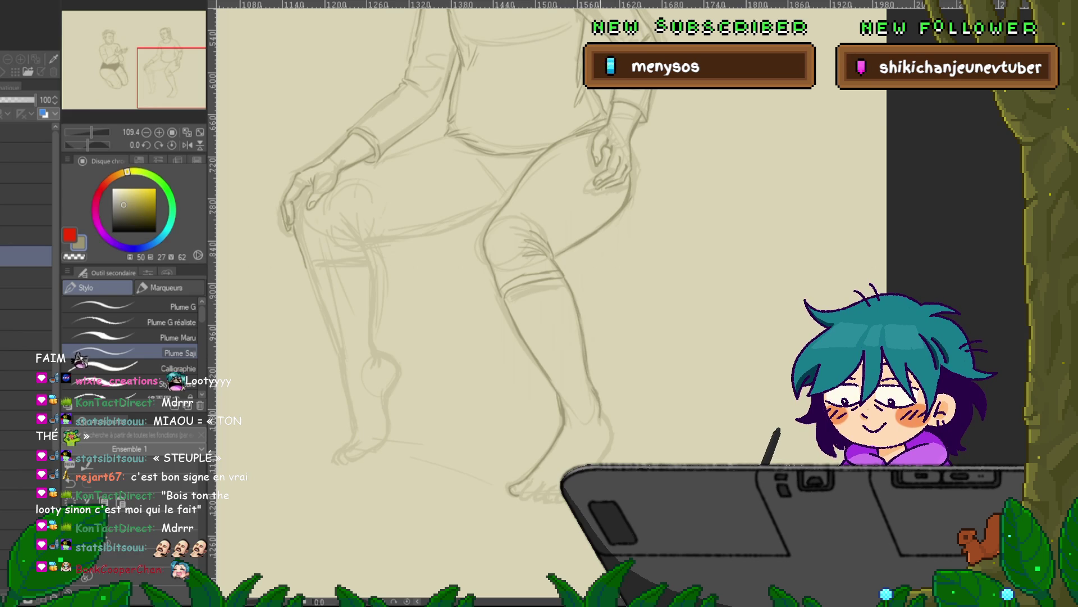
Sketch the toes and firm up the outlines of both feet
scroll(551, 253, "down", 2)
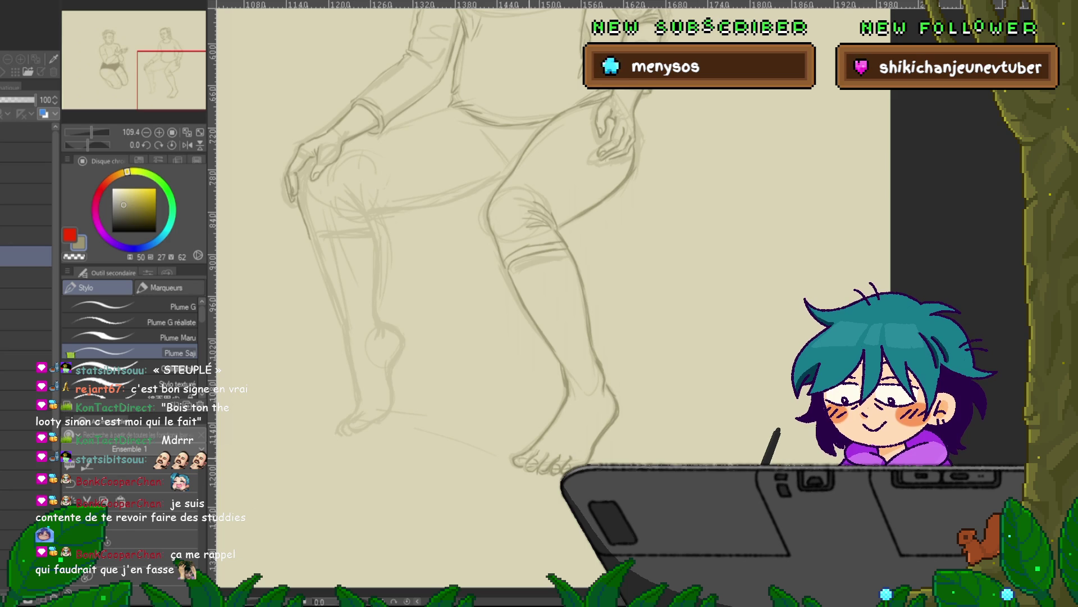
left_click_drag(449, 281, 491, 317)
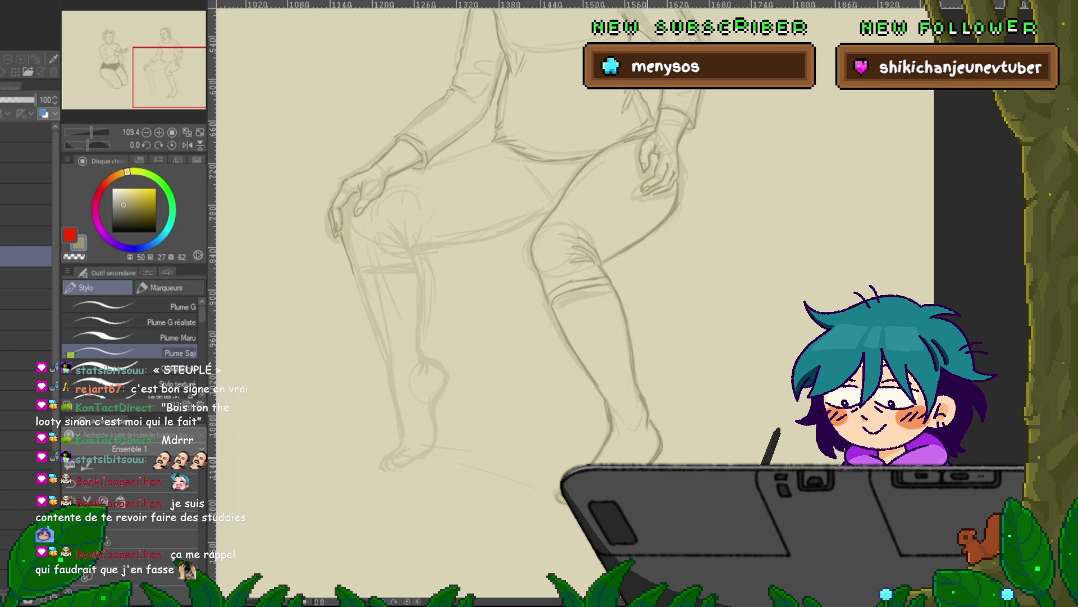
Pan the view from the feet back up toward the knees
left_click_drag(562, 281, 477, 219)
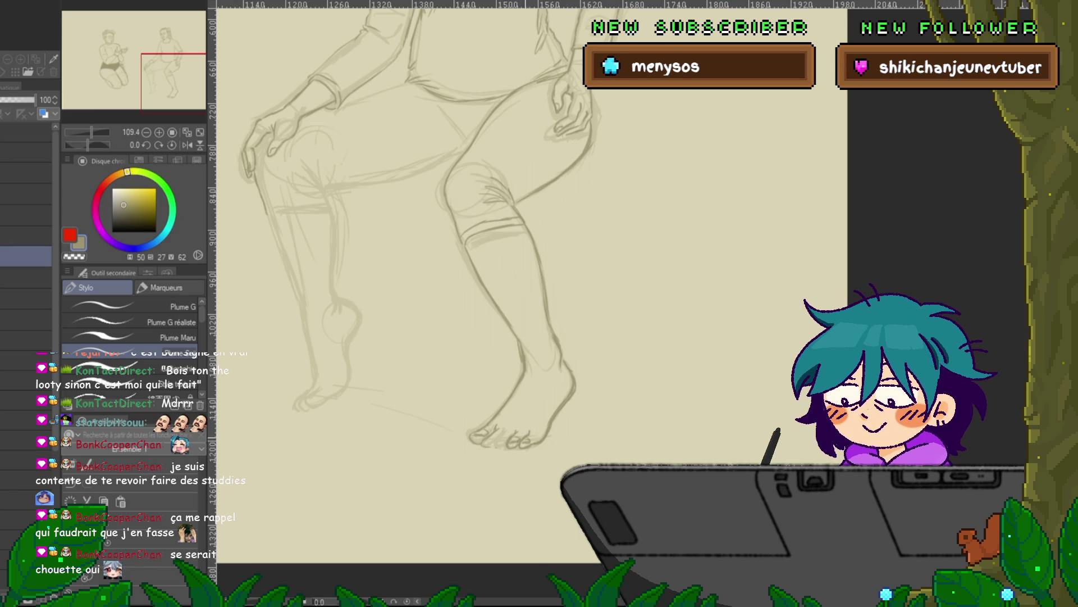
scroll(532, 281, "left", 1)
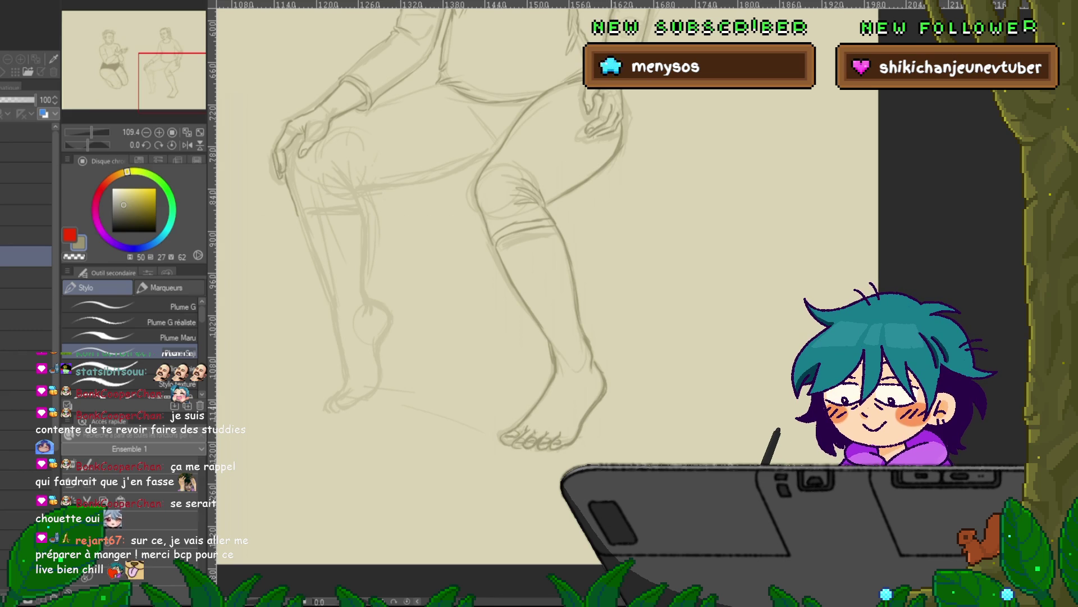
left_click_drag(506, 281, 566, 335)
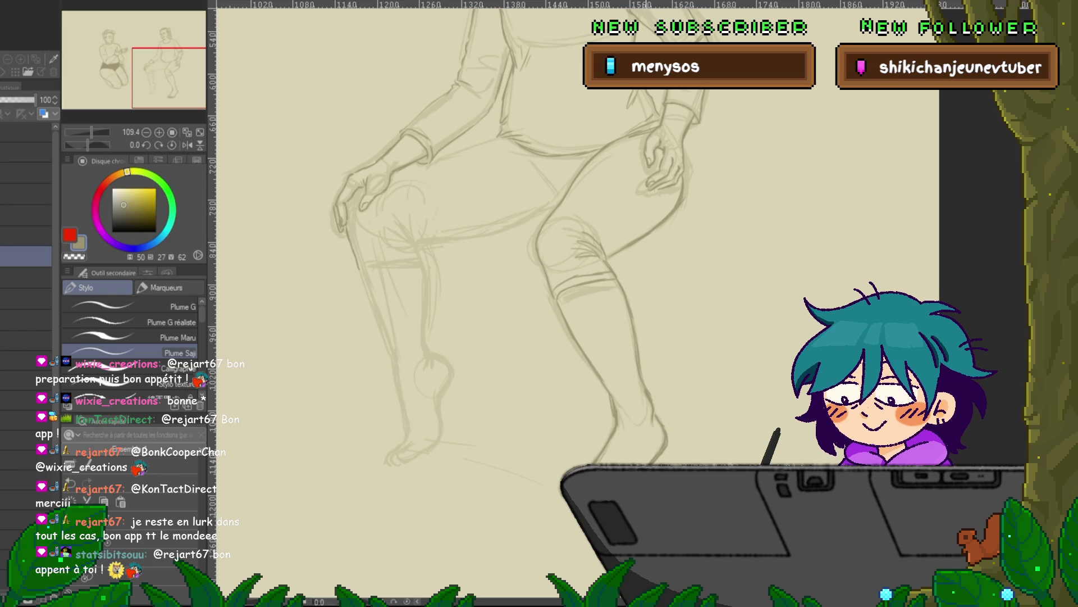
Pan the canvas to show the figure's hands resting on her knees
left_click_drag(506, 281, 609, 348)
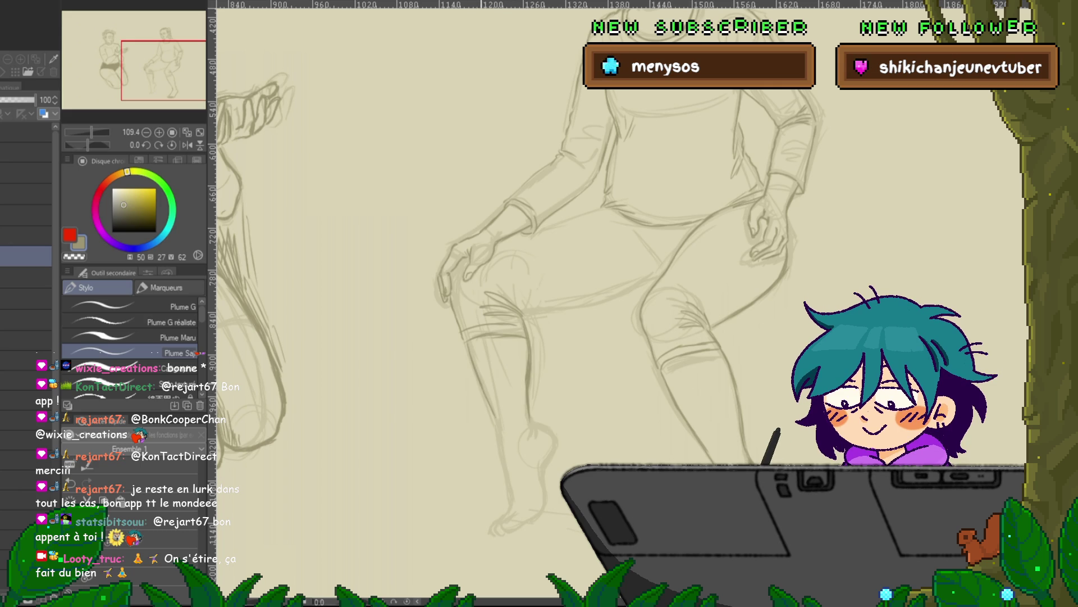
scroll(618, 253, "down", 2)
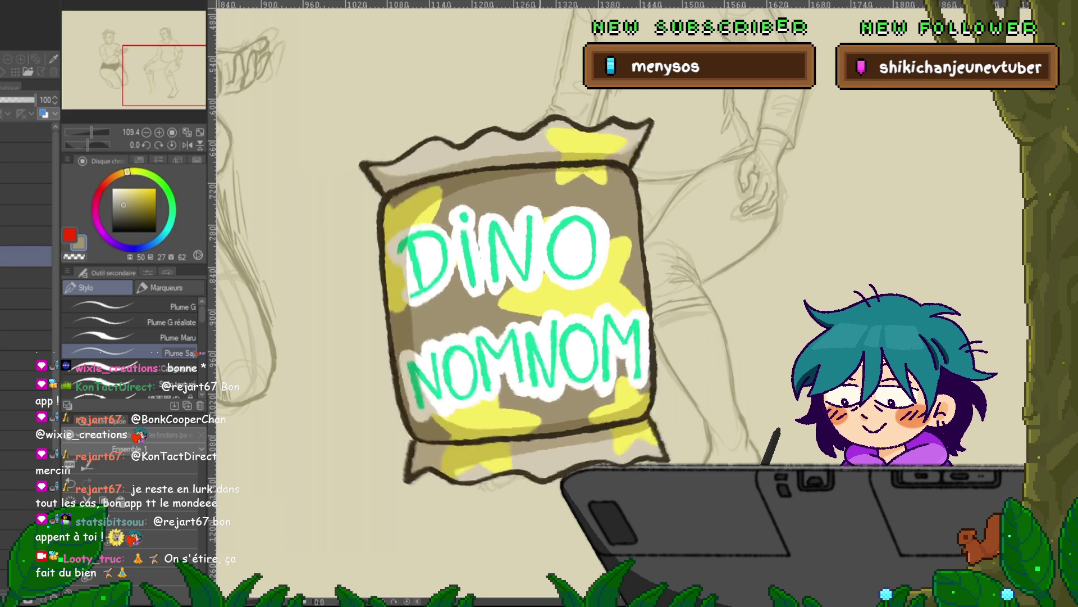
Scroll across the canvas from the ponytailed figure to the left figure with cupped hands
scroll(618, 253, "down", 2)
scroll(617, 253, "down", 2)
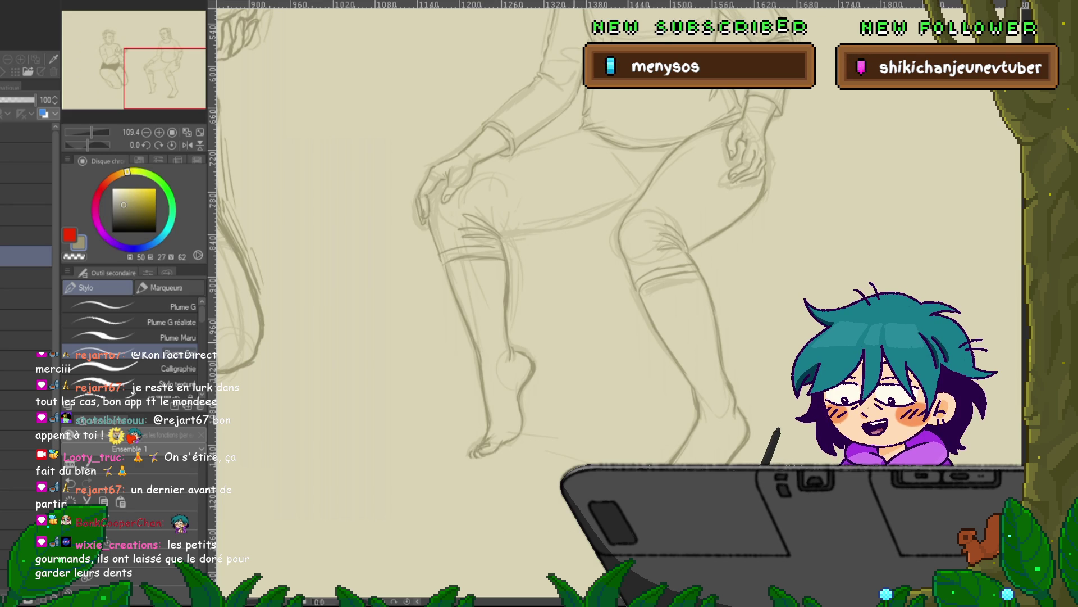
scroll(561, 304, "up", 5)
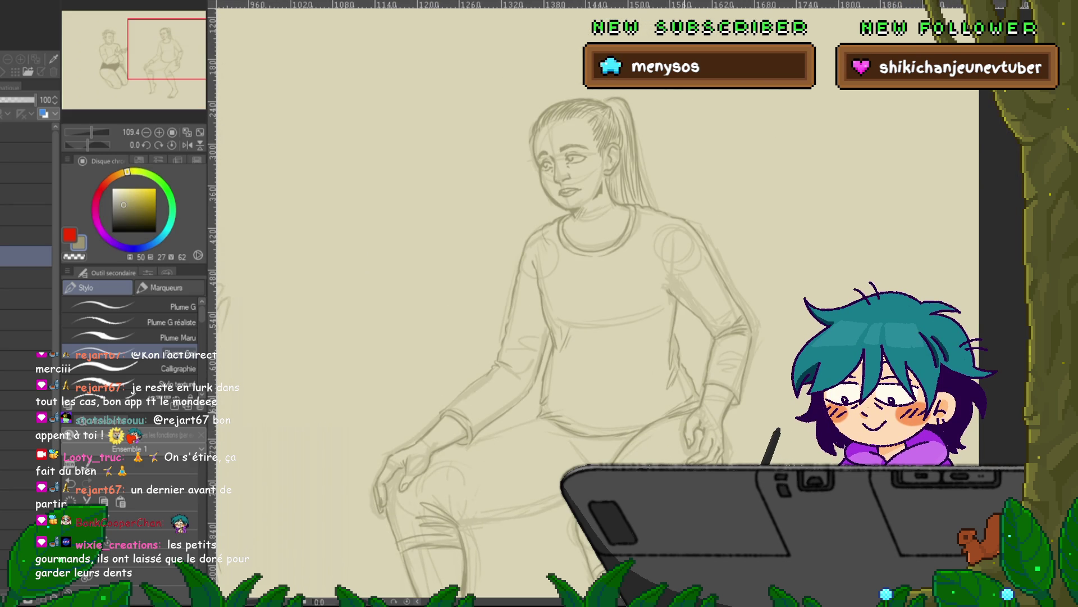
left_click_drag(562, 304, 551, 294)
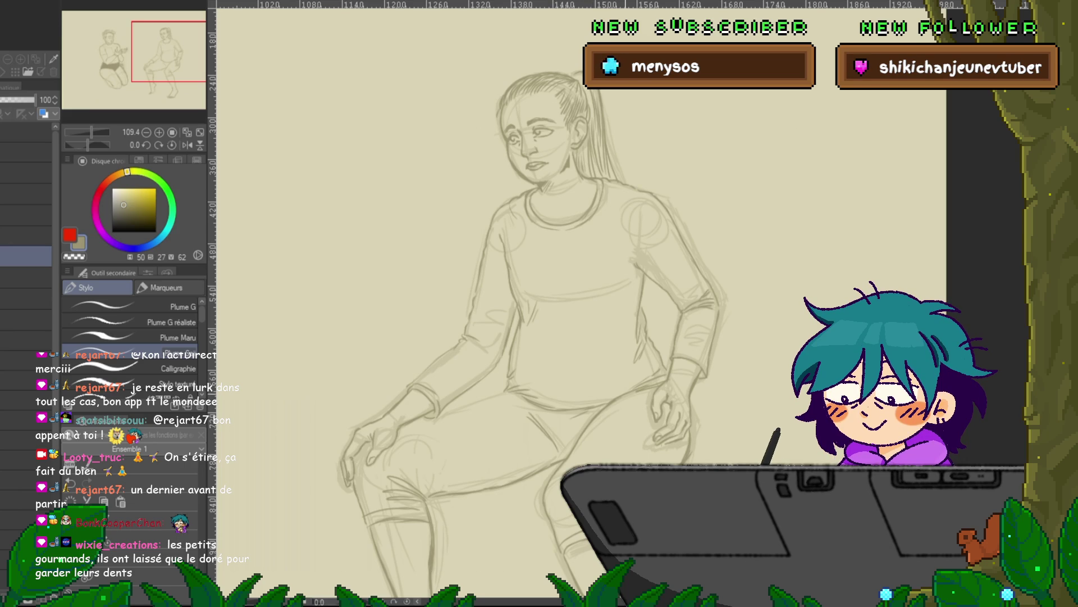
scroll(539, 303, "up", 5)
scroll(539, 303, "left", 10)
scroll(540, 303, "down", 3)
scroll(539, 303, "up", 1)
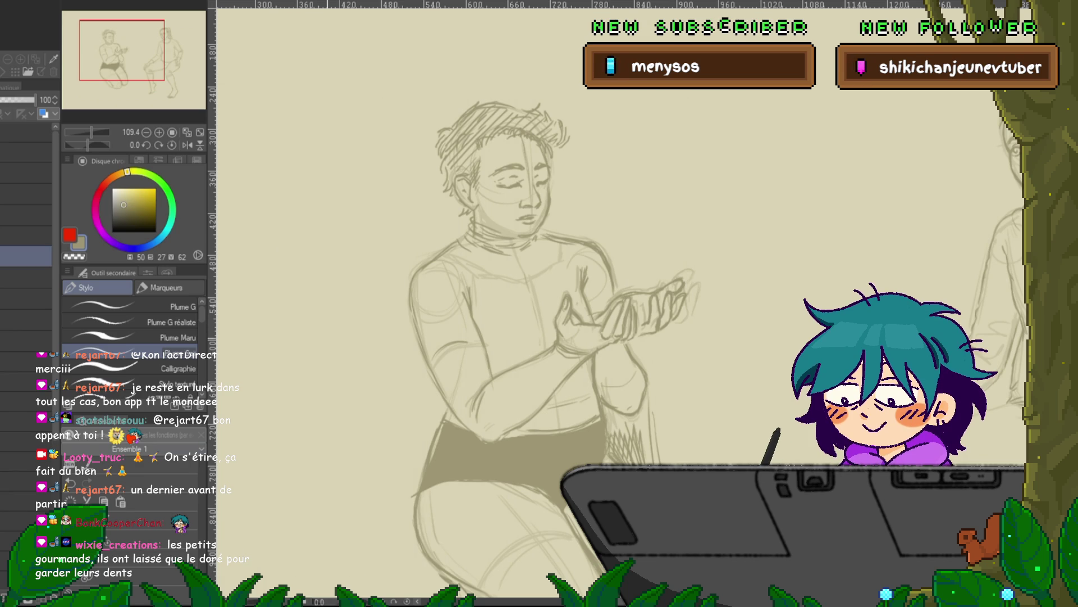
Switch to black, undo a test stroke by the knee, and zoom in on the face
key("d")
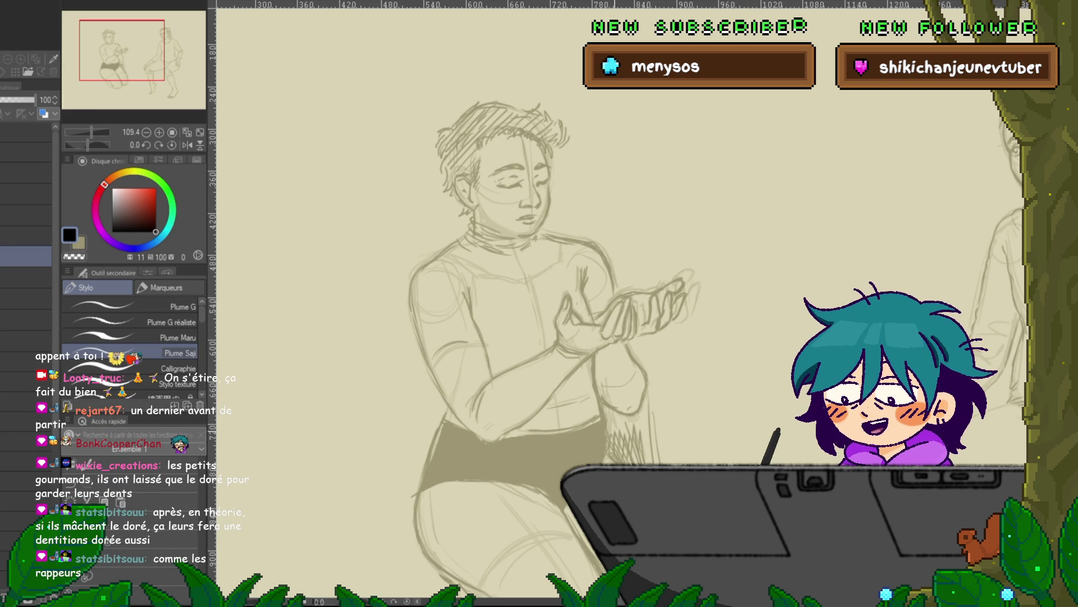
left_click_drag(608, 387, 616, 438)
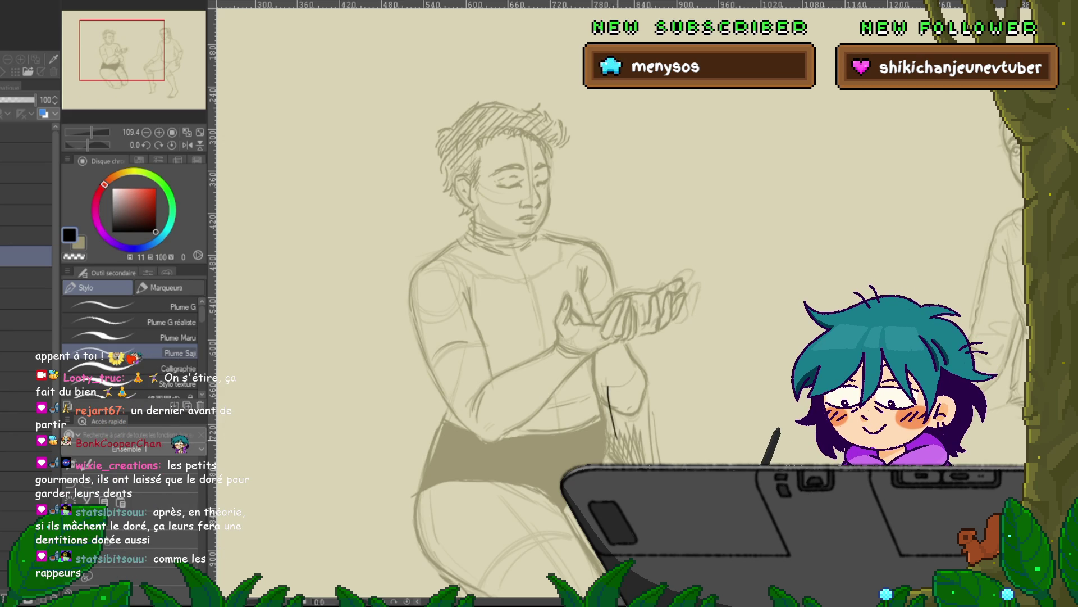
key("ctrl+z")
key("ctrl+z")
scroll(556, 348, "up", 3)
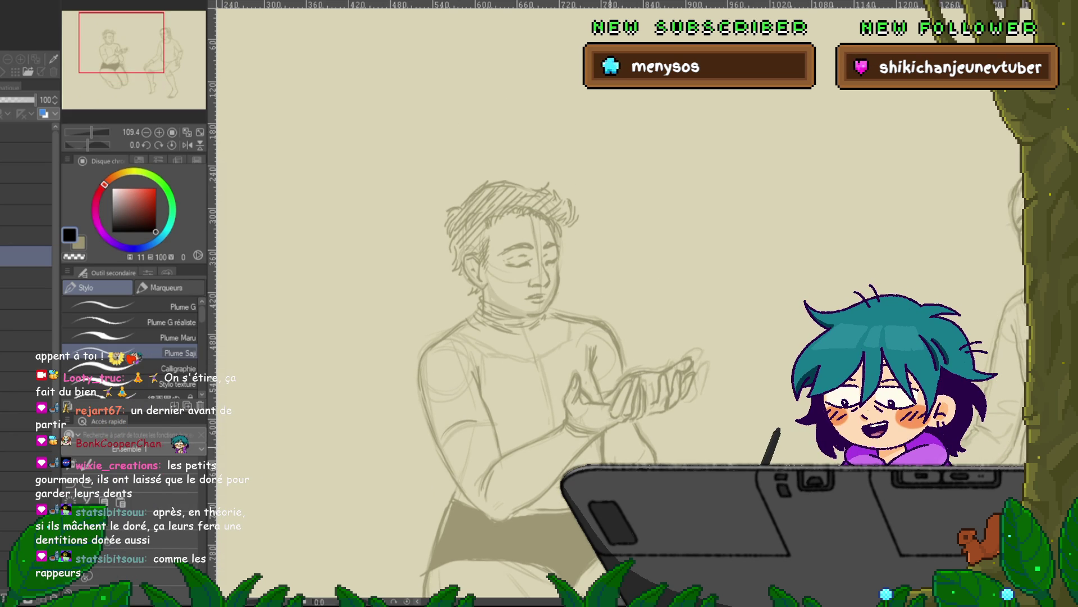
scroll(502, 300, "up", 3)
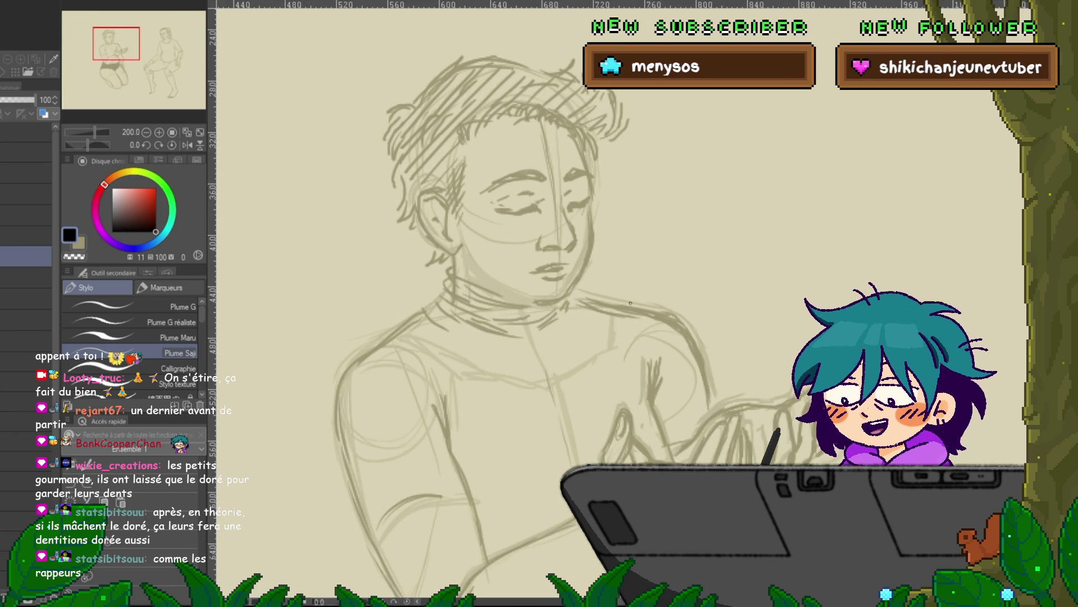
Ink the left closed eyelid in black after undoing two trial lines beside the neck
left_click_drag(599, 235, 601, 340)
left_click_drag(608, 240, 612, 349)
key("ctrl+z")
key("ctrl+z")
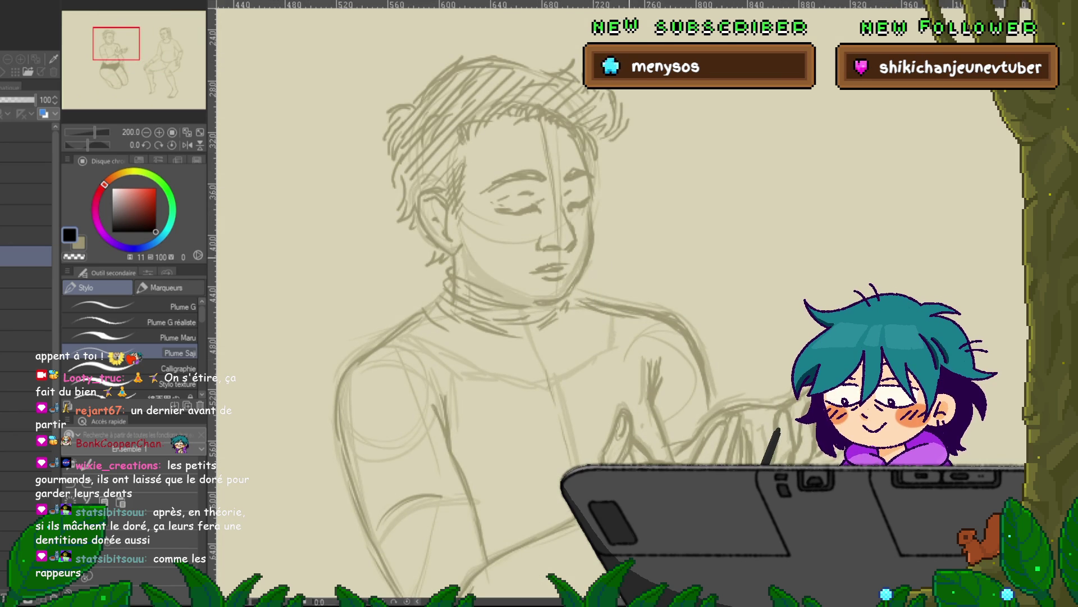
scroll(562, 337, "up", 3)
scroll(562, 337, "up", 3)
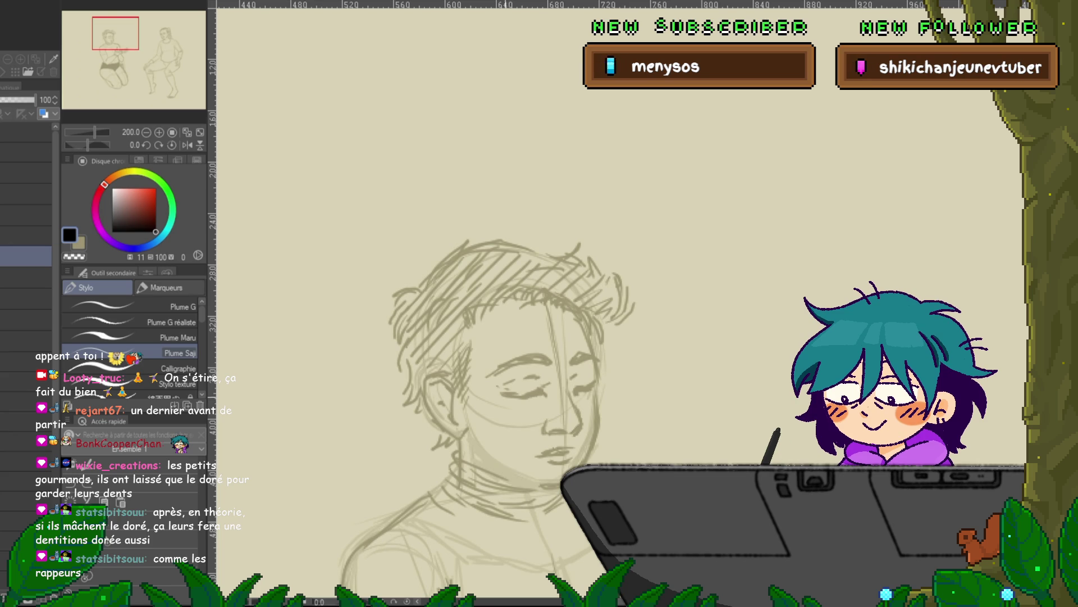
left_click_drag(501, 394, 543, 395)
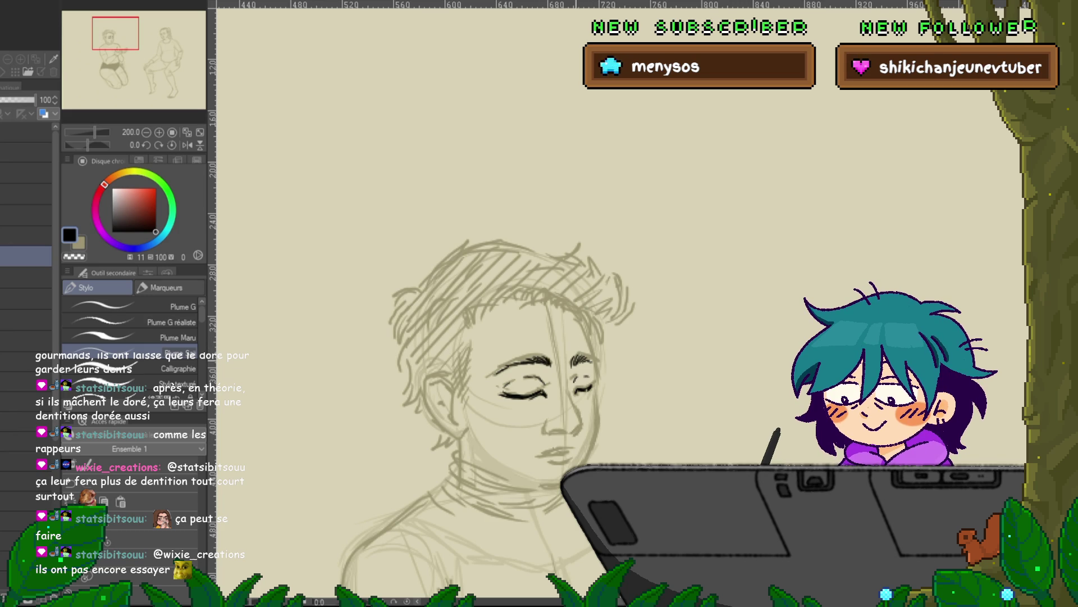
key("m")
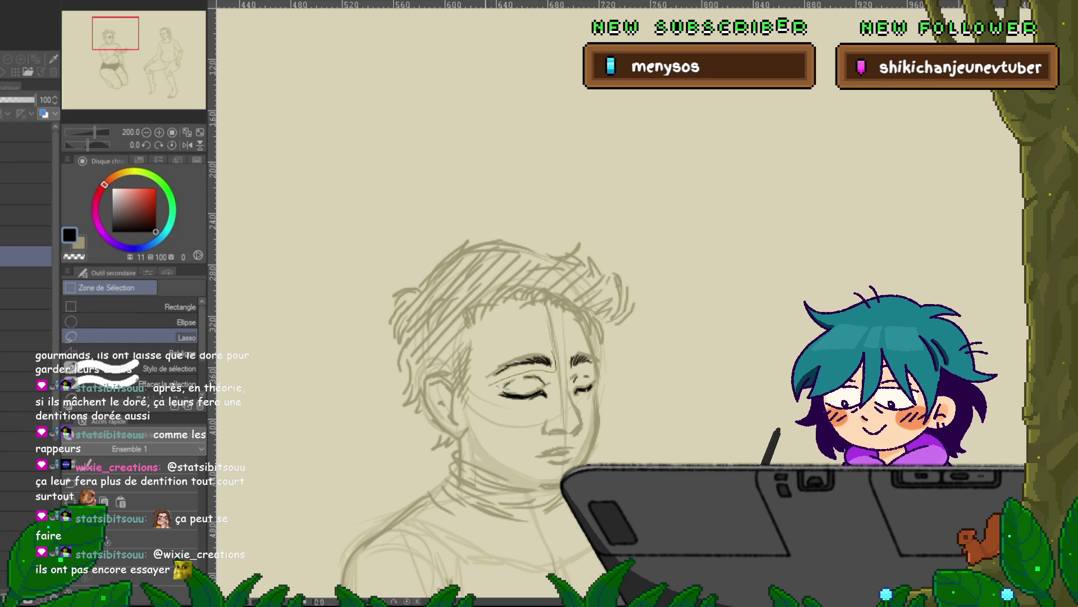
Lasso the left eyebrow, nudge it slightly up-left with Ctrl+T, then deselect
left_click_drag(483, 384, 553, 368)
key("ctrl+t")
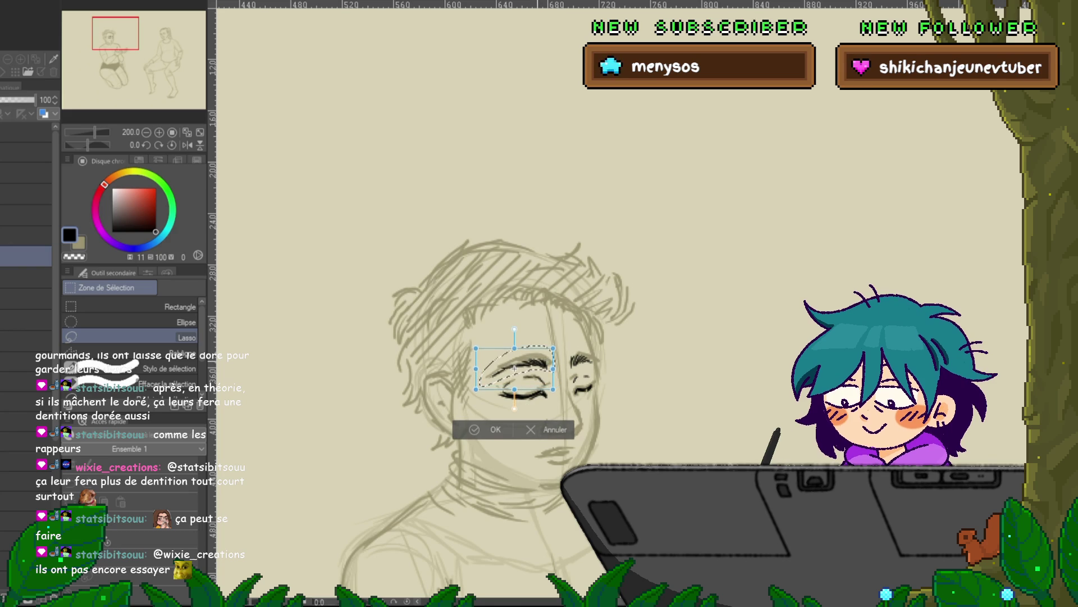
left_click_drag(515, 369, 514, 367)
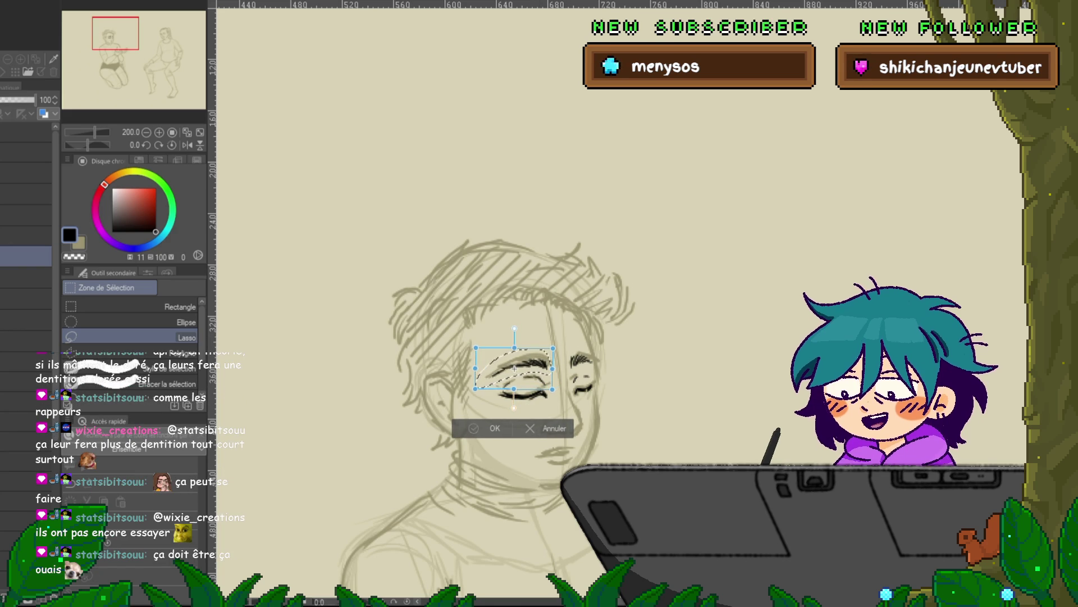
key("Return")
key("ctrl+d")
key("p")
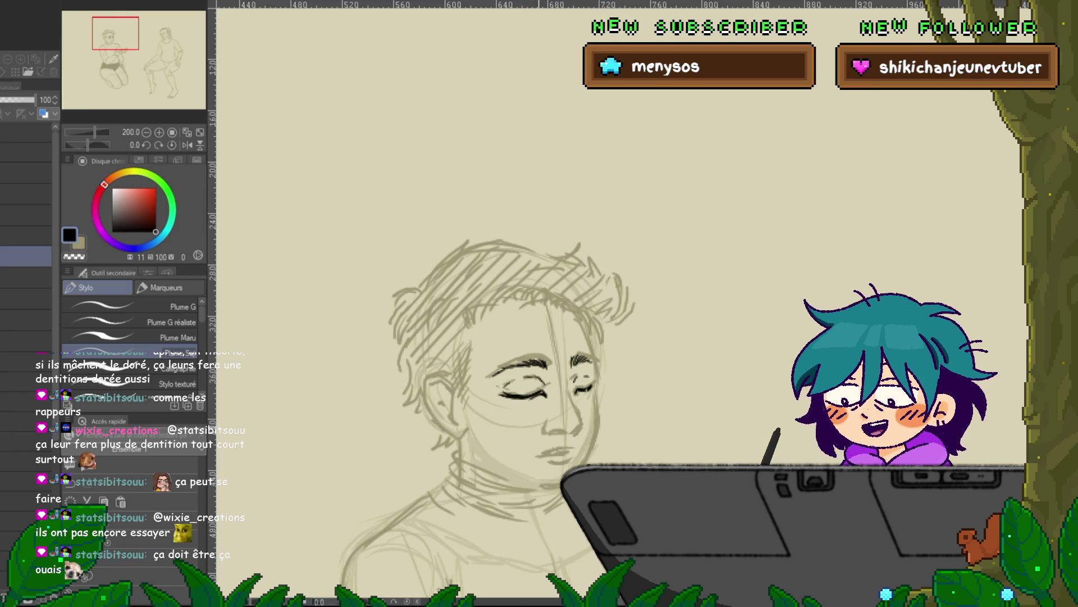
Frame the face at close zoom and ink the back of the cheek and ear
left_click_drag(562, 337, 528, 306)
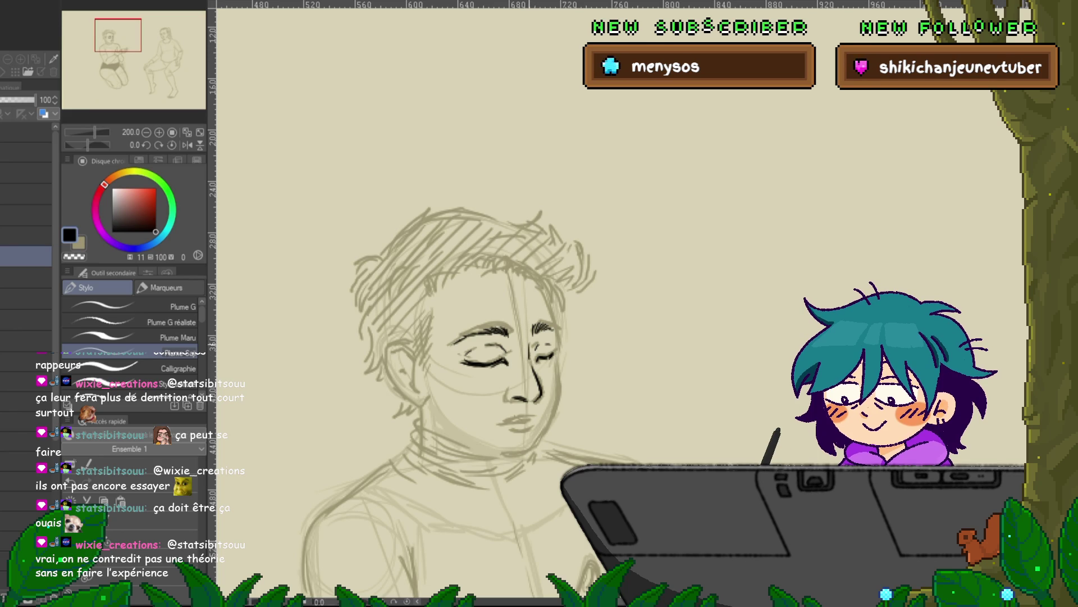
left_click_drag(450, 337, 483, 349)
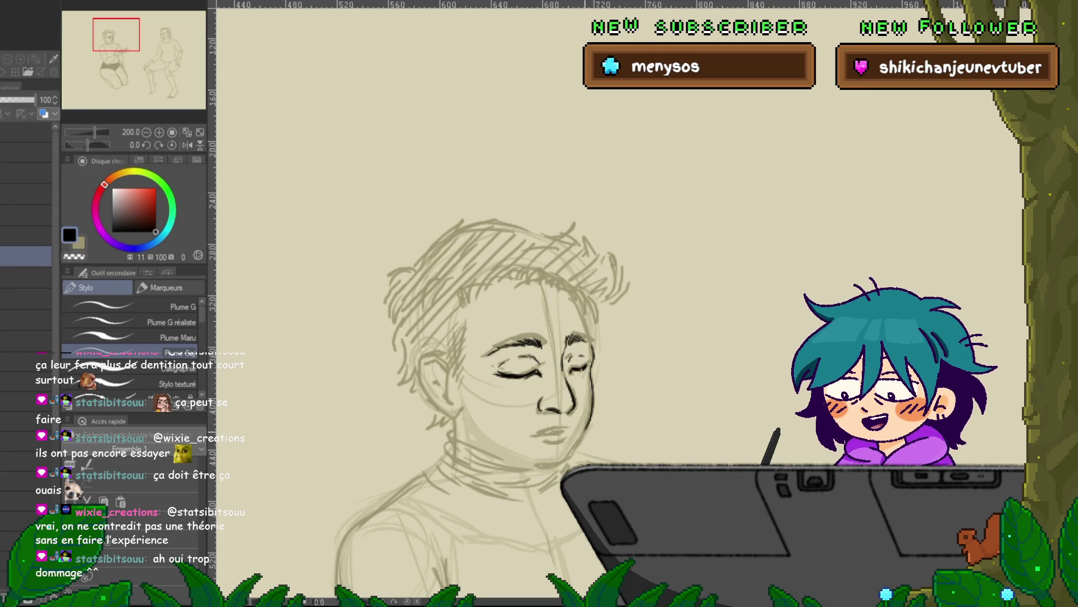
left_click_drag(505, 337, 519, 303)
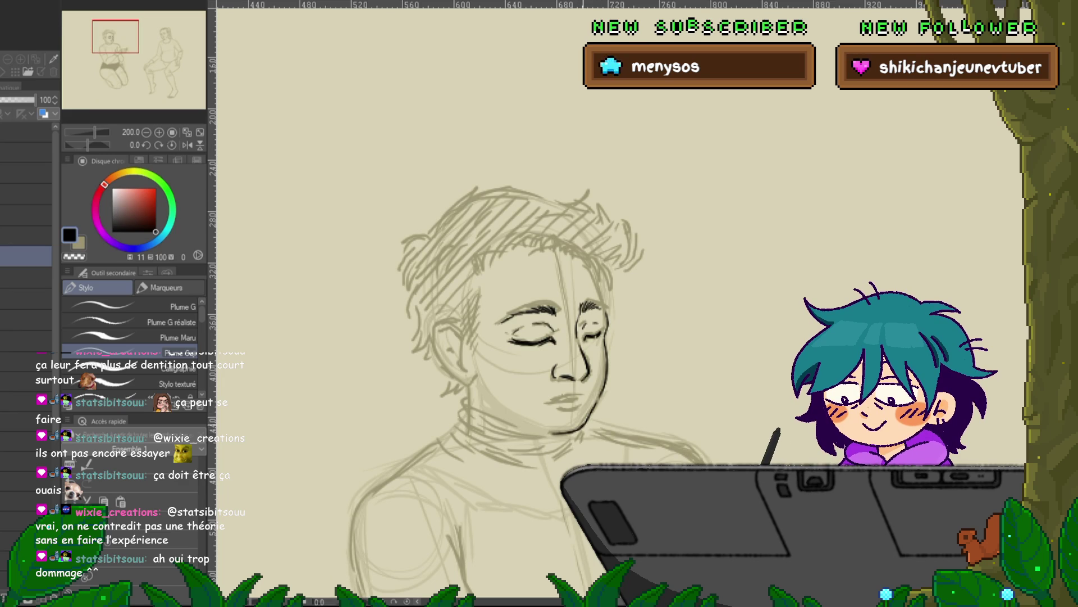
left_click_drag(505, 337, 492, 408)
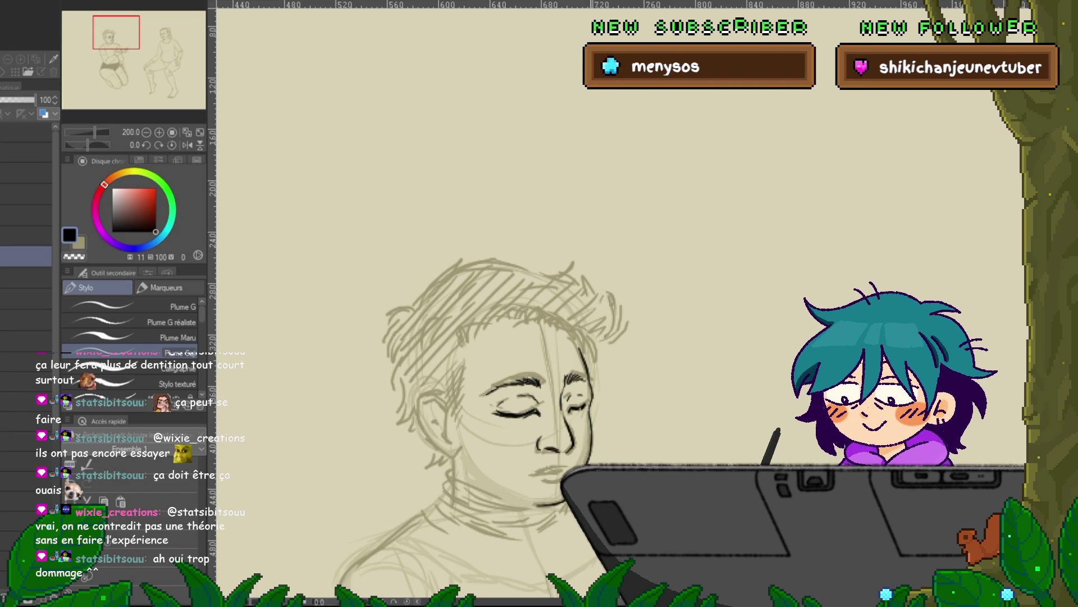
scroll(495, 337, "down", 1)
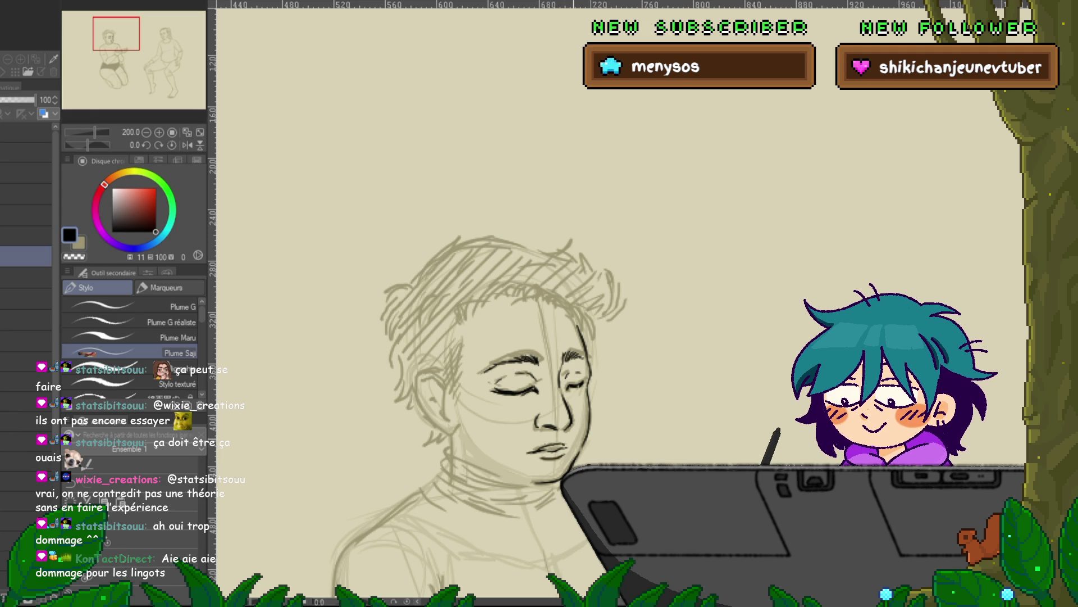
left_click_drag(484, 393, 515, 399)
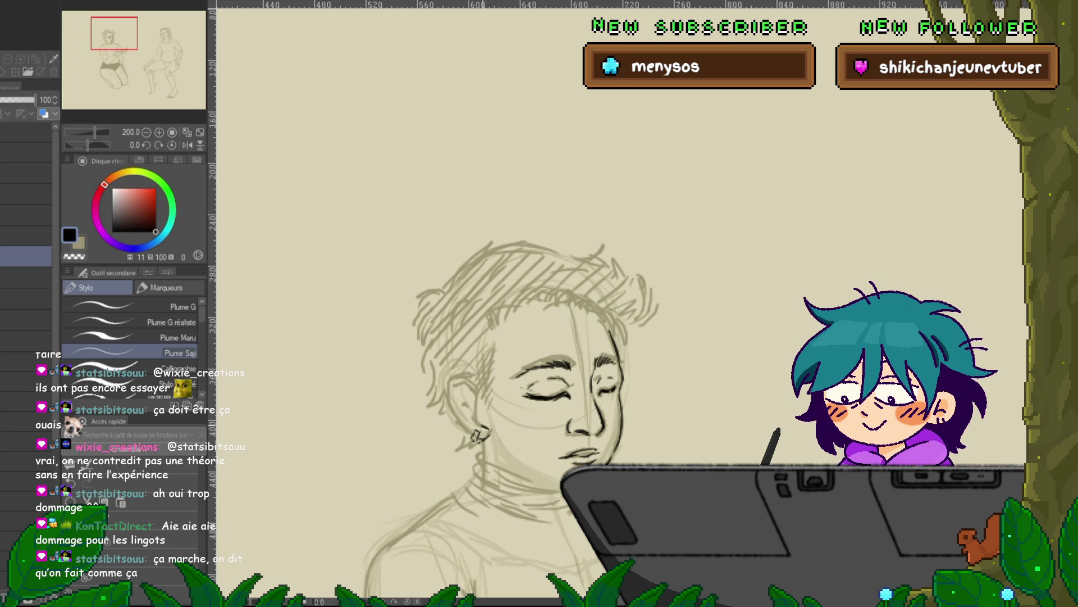
scroll(466, 399, "up", 1)
left_click_drag(450, 373, 460, 419)
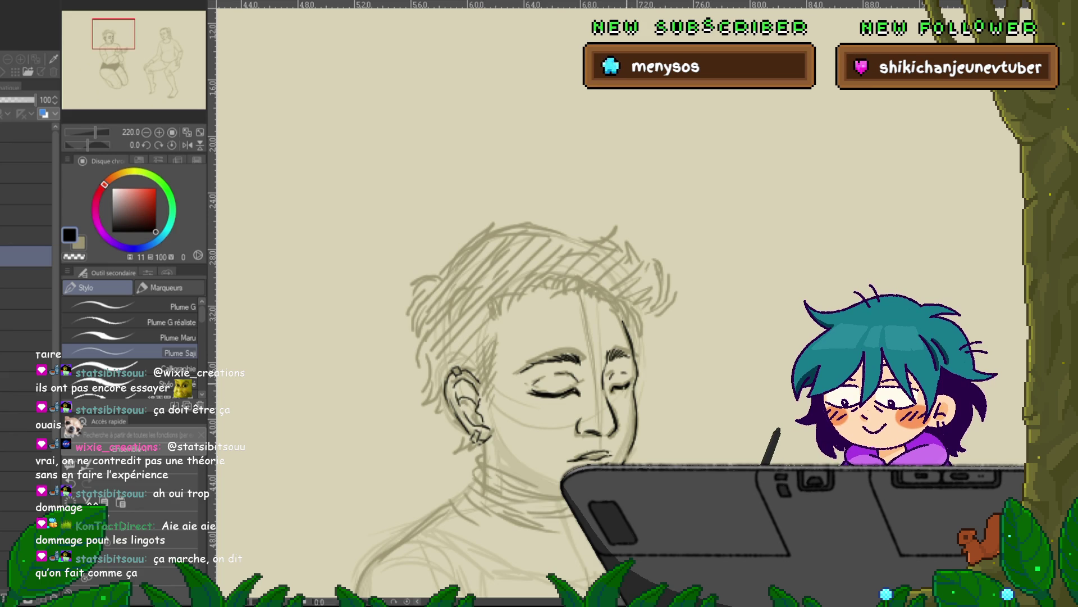
Ink lines on the neck below the ear, undoing a stray stroke
left_click_drag(562, 337, 525, 292)
mouse_move(447, 395)
left_mouse_down()
mouse_move(451, 416)
mouse_move(504, 445)
left_mouse_up()
key("ctrl+z")
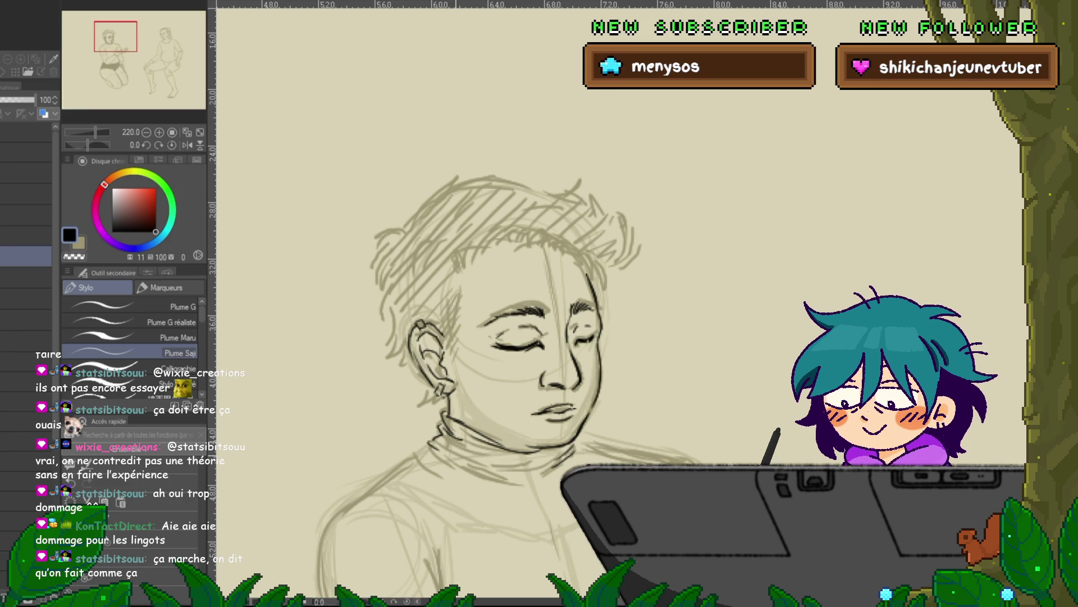
scroll(466, 393, "up", 4)
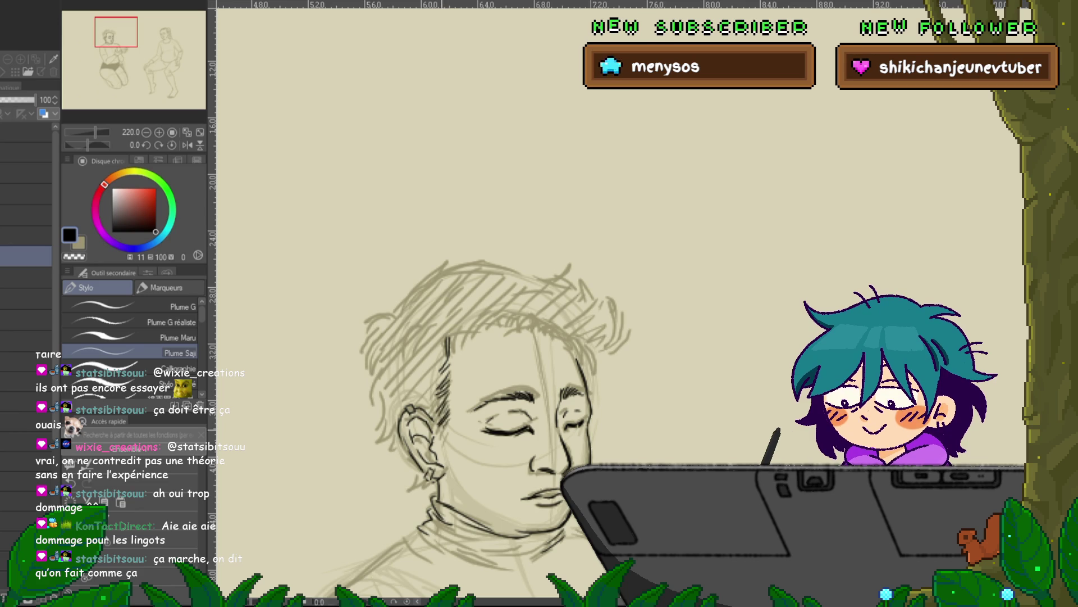
Darken hair strands on the tuft, right side and left edge, plus the cheek-jaw outline
left_click_drag(457, 329, 450, 352)
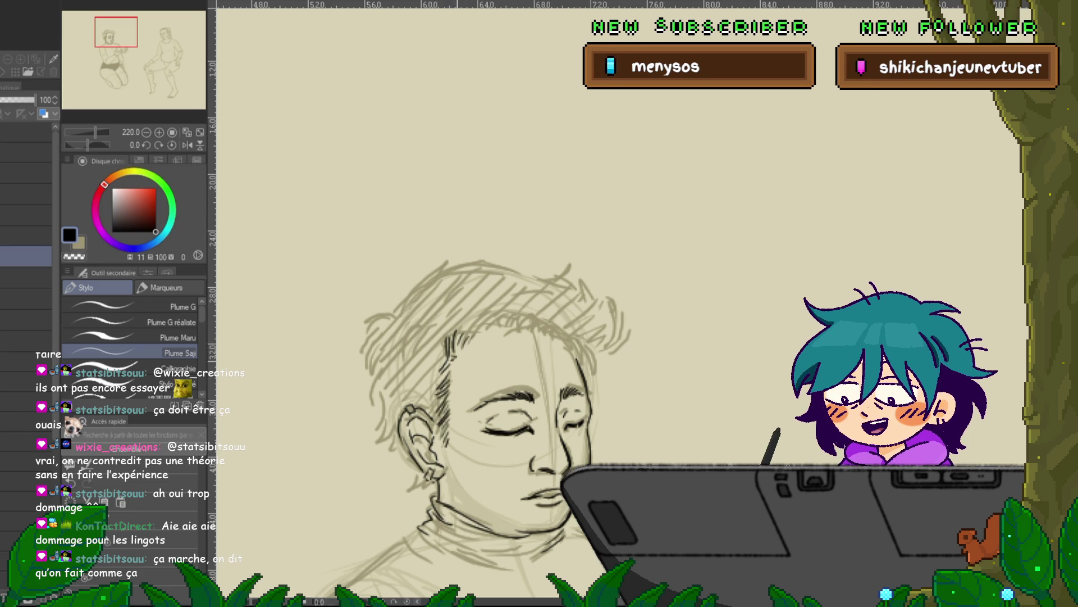
left_click_drag(490, 325, 496, 334)
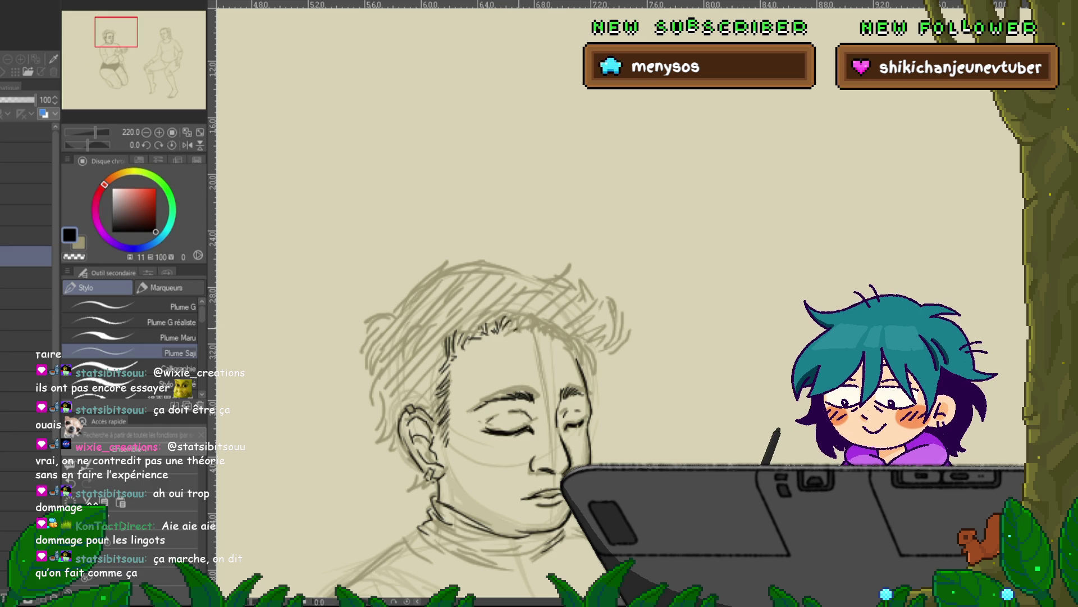
left_click_drag(534, 327, 560, 337)
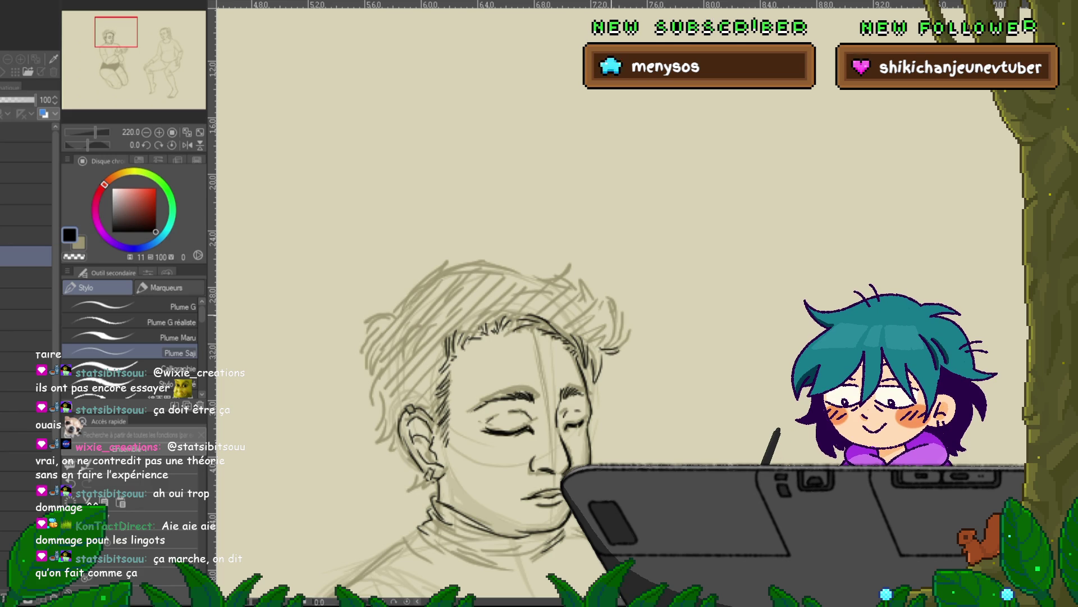
left_click_drag(393, 317, 358, 327)
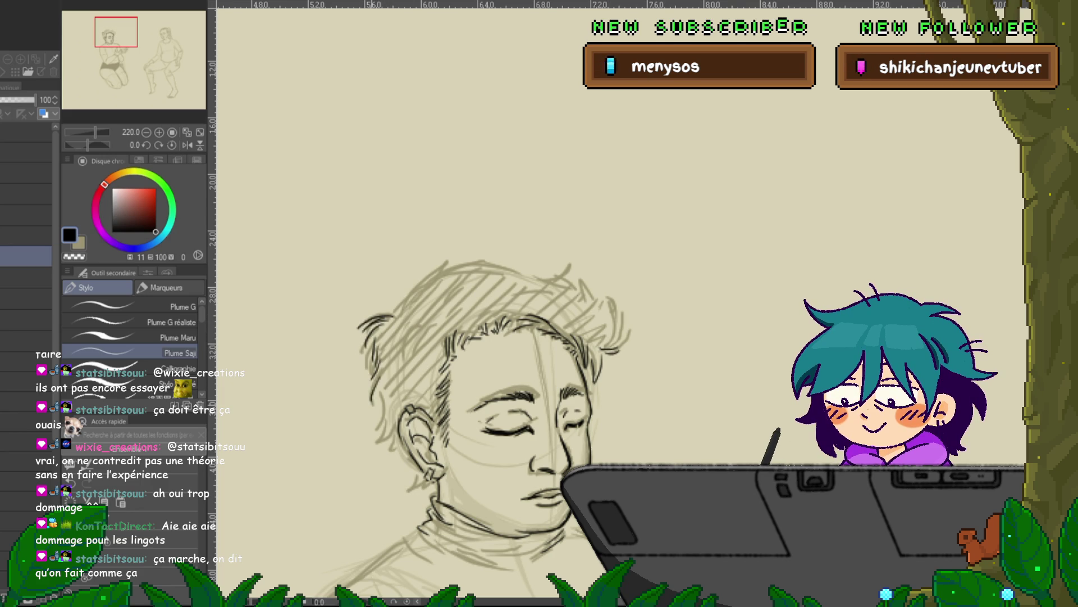
mouse_move(387, 410)
left_mouse_down()
mouse_move(377, 436)
mouse_move(400, 467)
left_mouse_up()
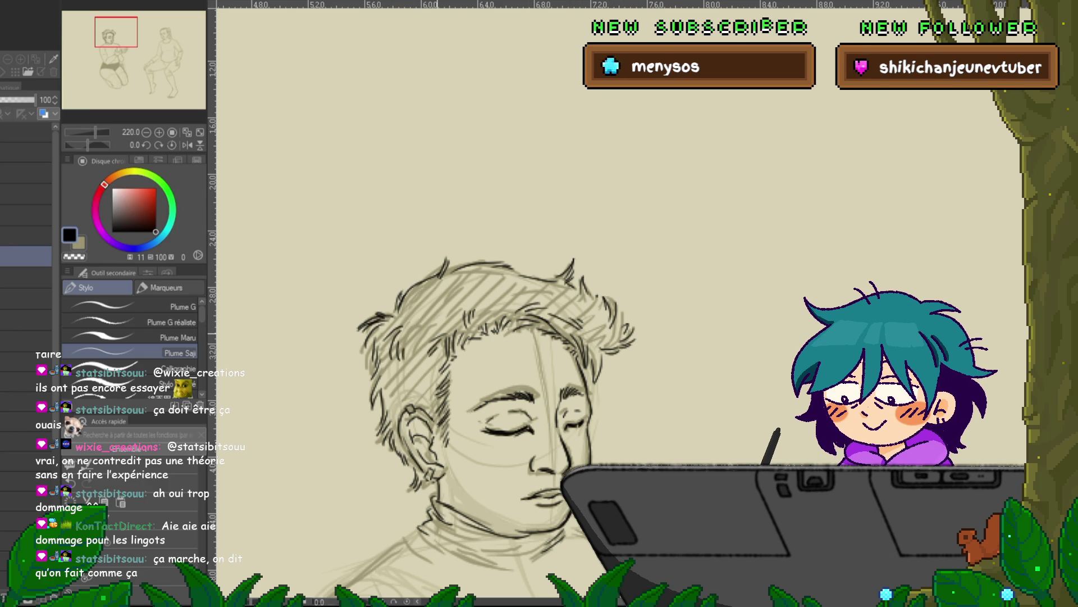
scroll(494, 376, "down", 5)
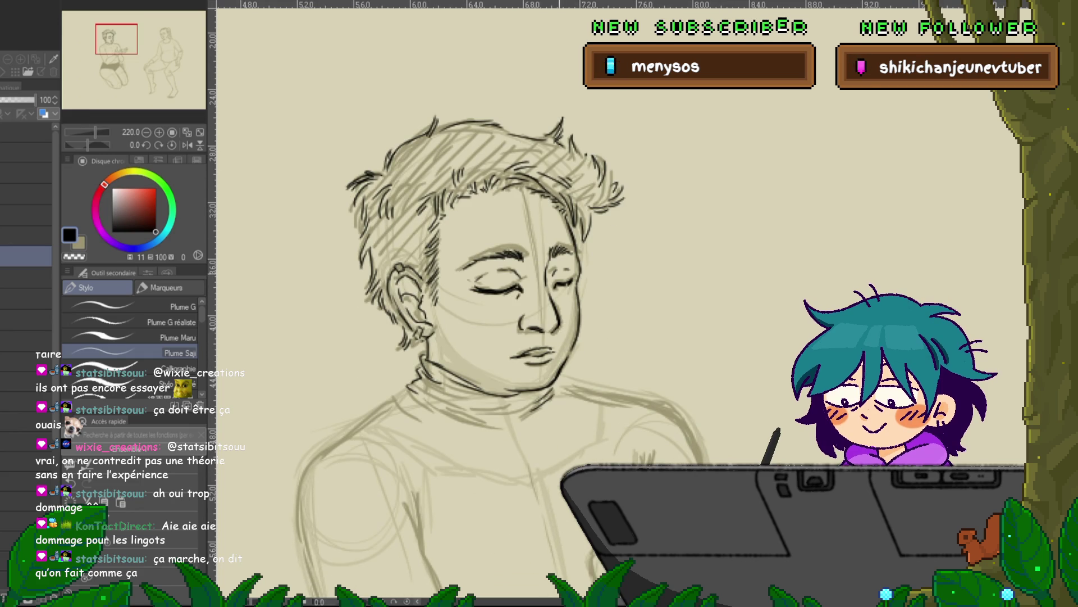
Ink the thumb, index finger, long finger, fingertip and outer hand edge in dark lines
scroll(494, 332, "down", 2)
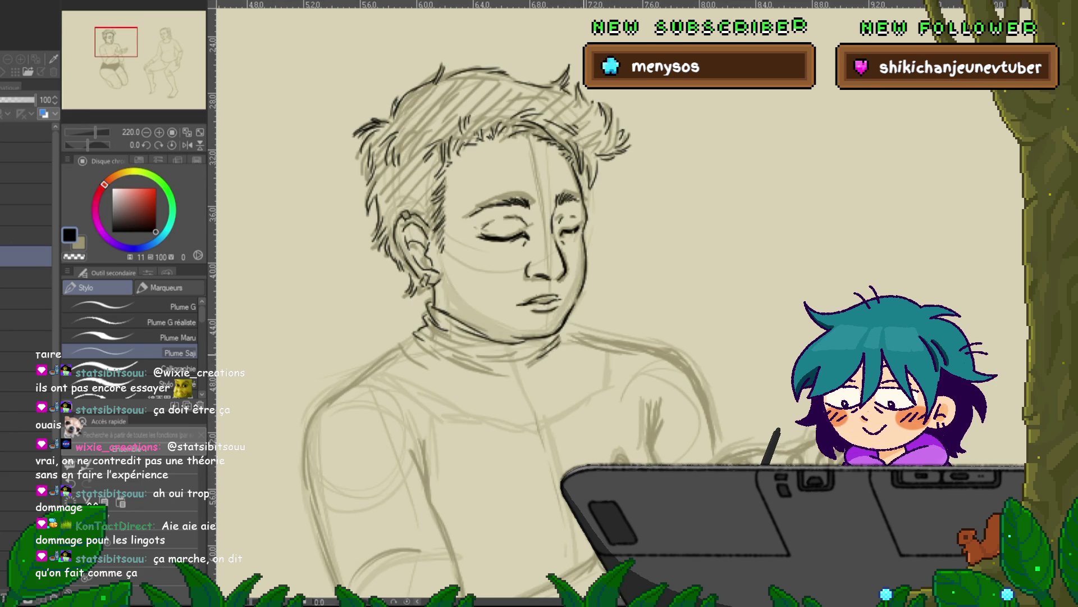
mouse_move(561, 337)
left_mouse_down()
mouse_move(523, 236)
mouse_move(410, 219)
mouse_move(472, 252)
left_mouse_up()
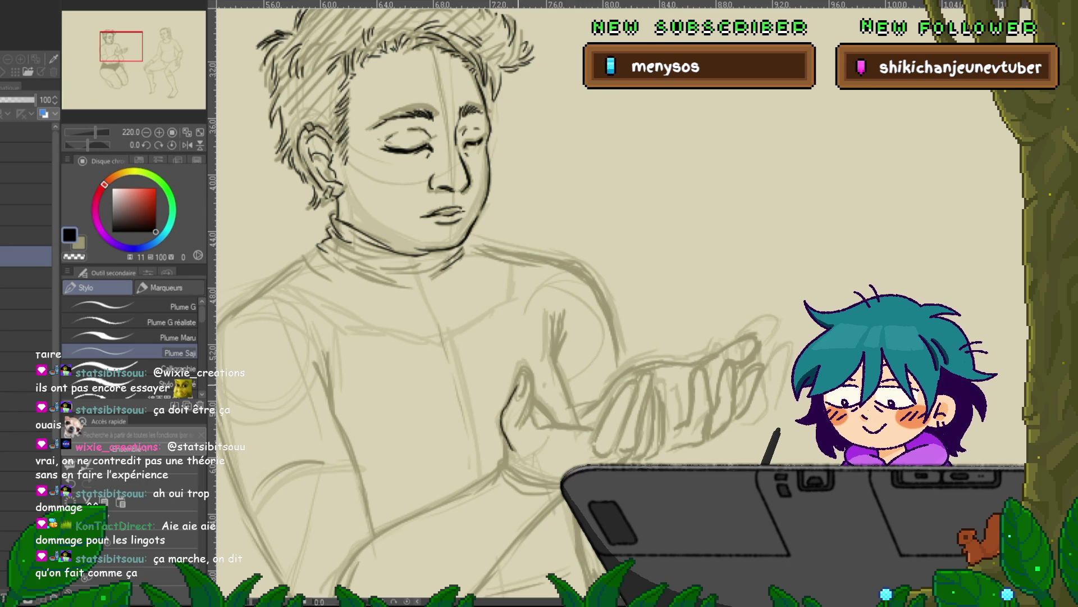
mouse_move(524, 373)
left_mouse_down()
mouse_move(518, 394)
mouse_move(533, 428)
left_mouse_up()
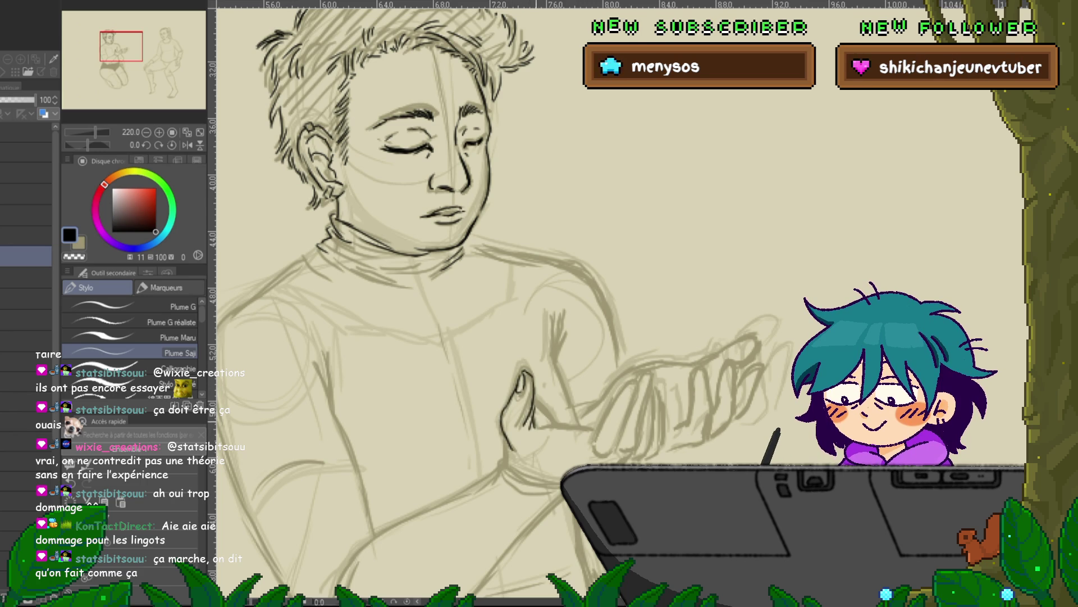
left_click_drag(612, 406, 596, 442)
left_click_drag(634, 387, 598, 454)
left_click_drag(647, 380, 638, 444)
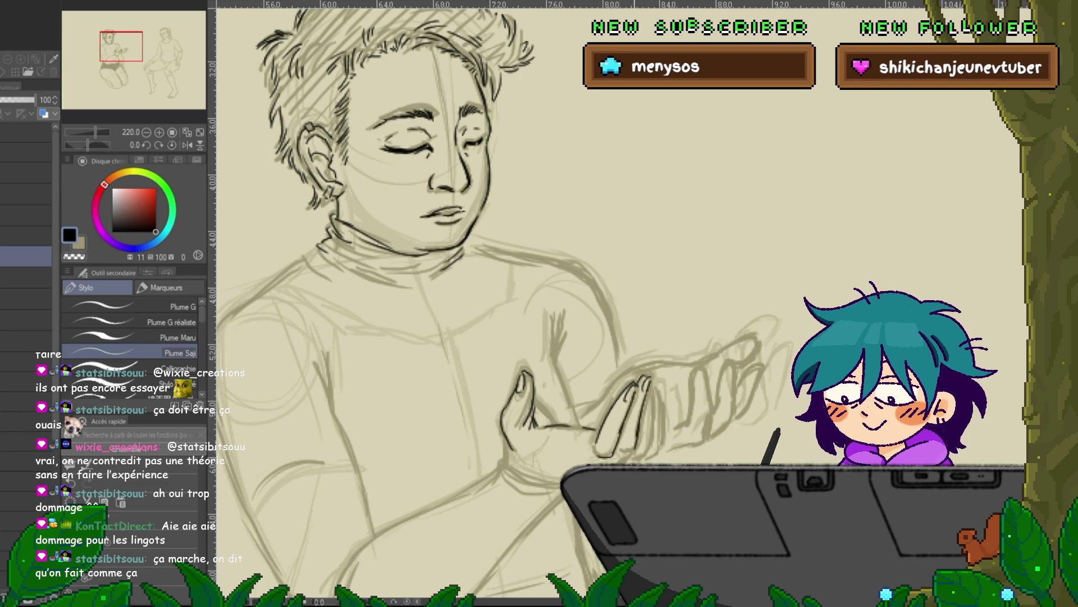
left_click_drag(656, 382, 661, 441)
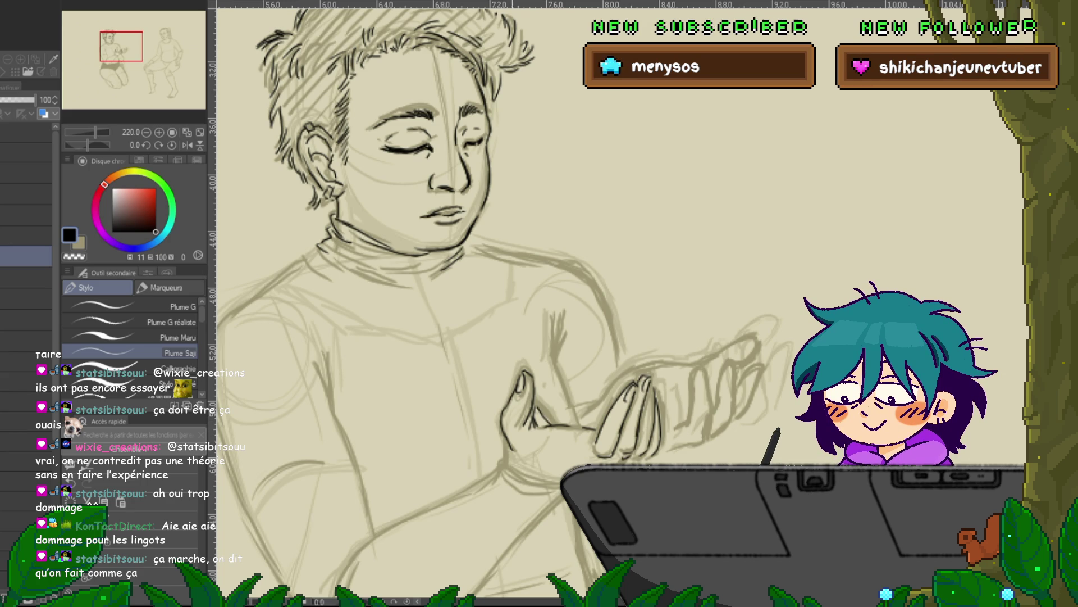
left_click_drag(527, 492, 563, 491)
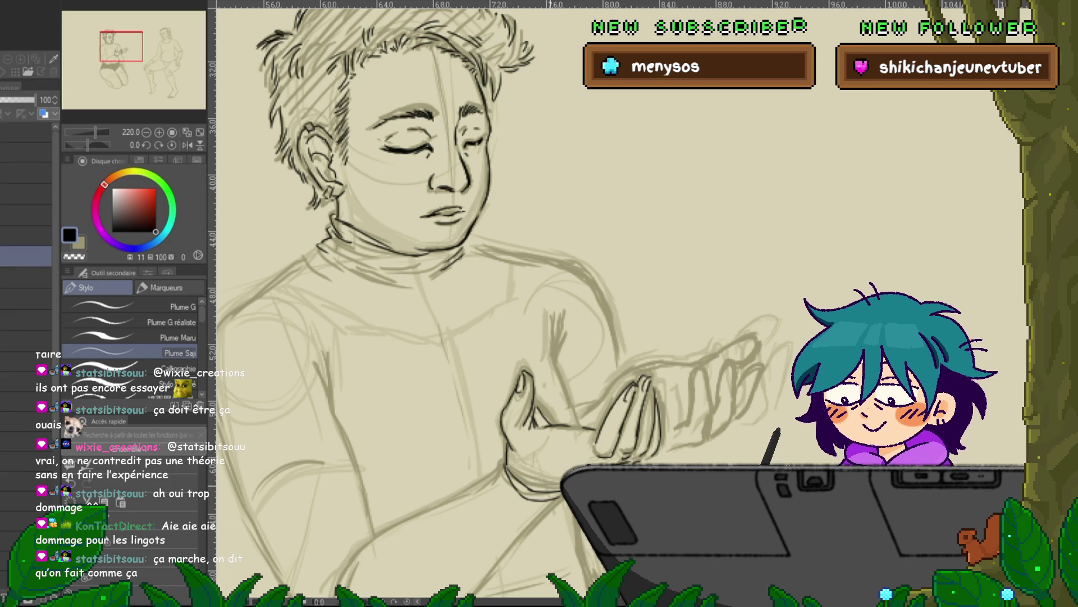
left_click_drag(449, 337, 576, 229)
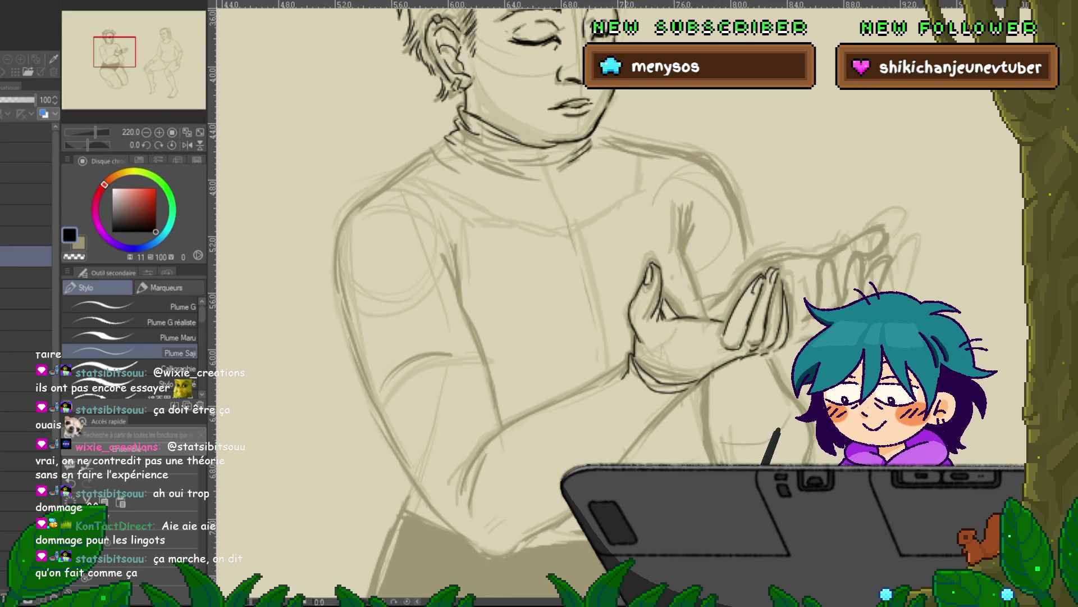
Darken the forearm's lower edge, the elbow and the back's left contour
left_click_drag(625, 364, 593, 387)
mouse_move(541, 414)
left_mouse_down()
mouse_move(462, 480)
mouse_move(468, 497)
left_mouse_up()
left_click_drag(489, 444, 454, 498)
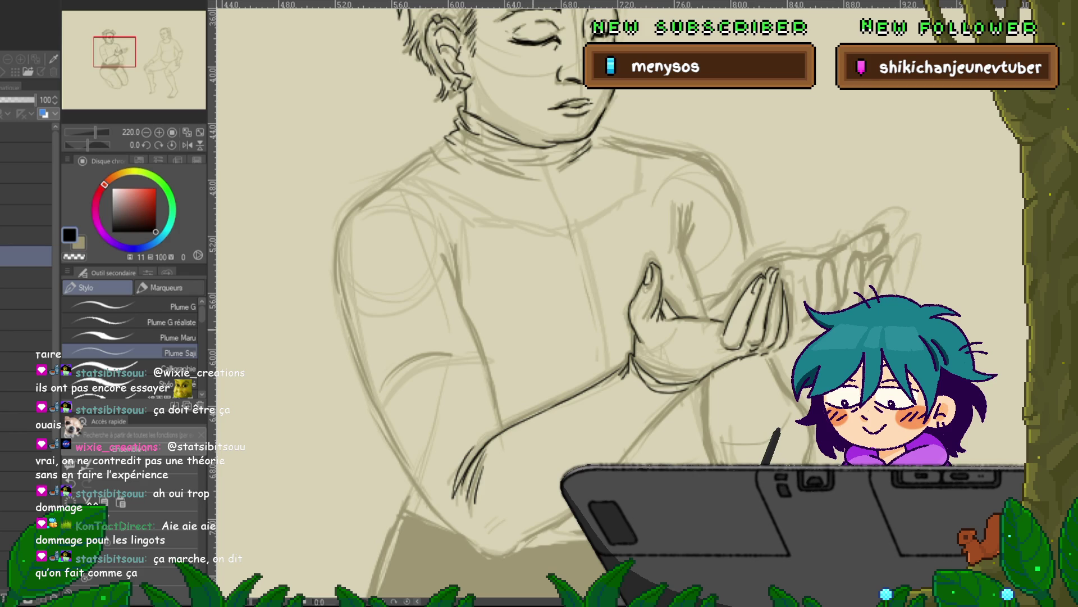
left_click_drag(452, 247, 459, 300)
mouse_move(441, 254)
left_mouse_down()
mouse_move(502, 430)
mouse_move(481, 438)
left_mouse_up()
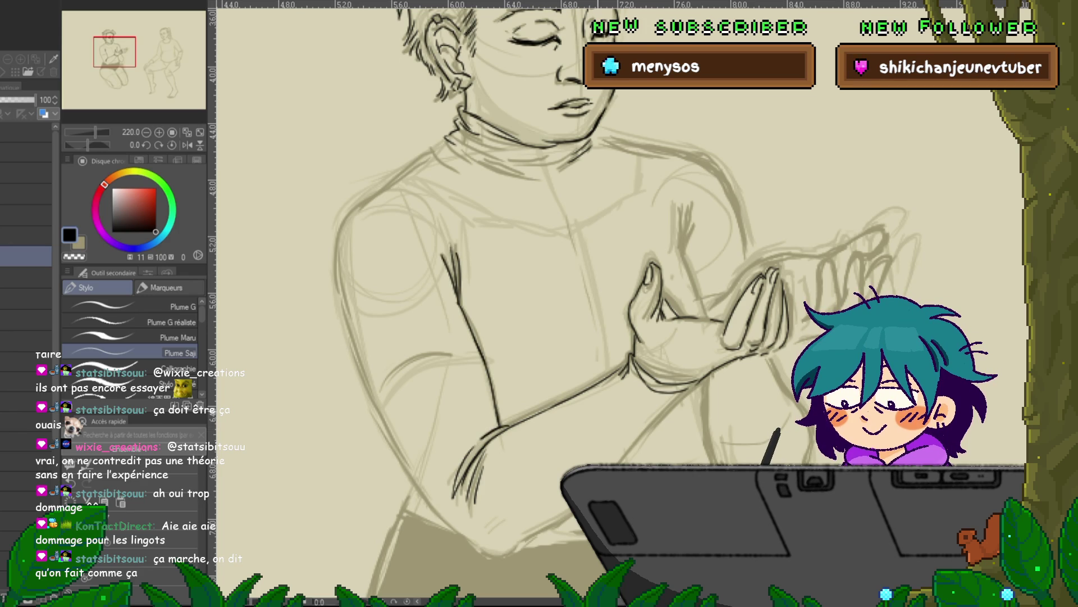
left_click_drag(539, 281, 509, 368)
left_click_drag(539, 281, 643, 331)
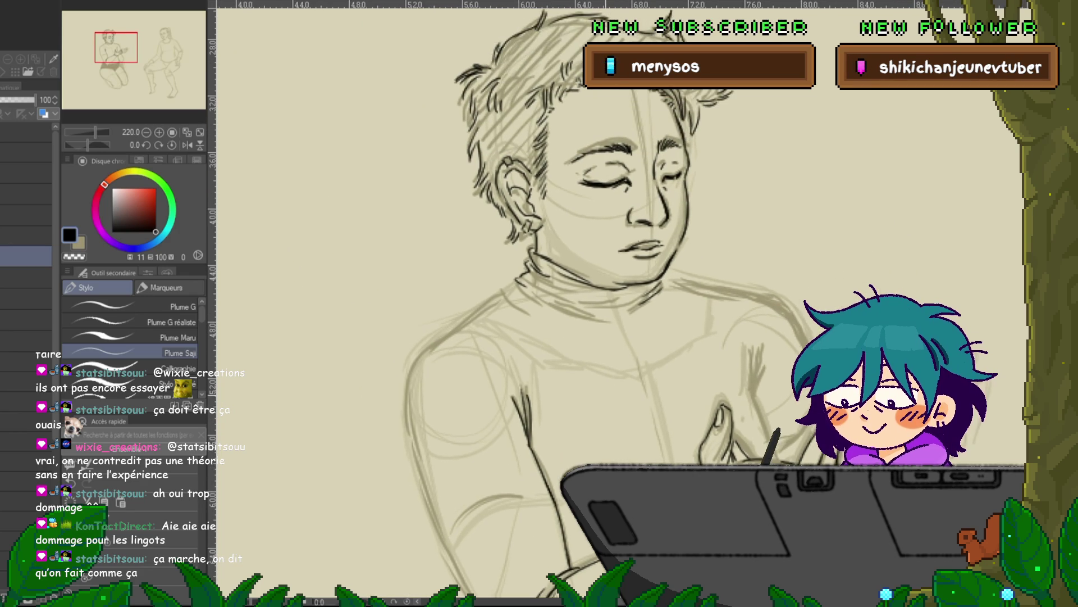
Darken the shoulder and arm contour and add two lower forearm lines
mouse_move(495, 301)
left_mouse_down()
mouse_move(448, 335)
mouse_move(407, 438)
mouse_move(410, 473)
left_mouse_up()
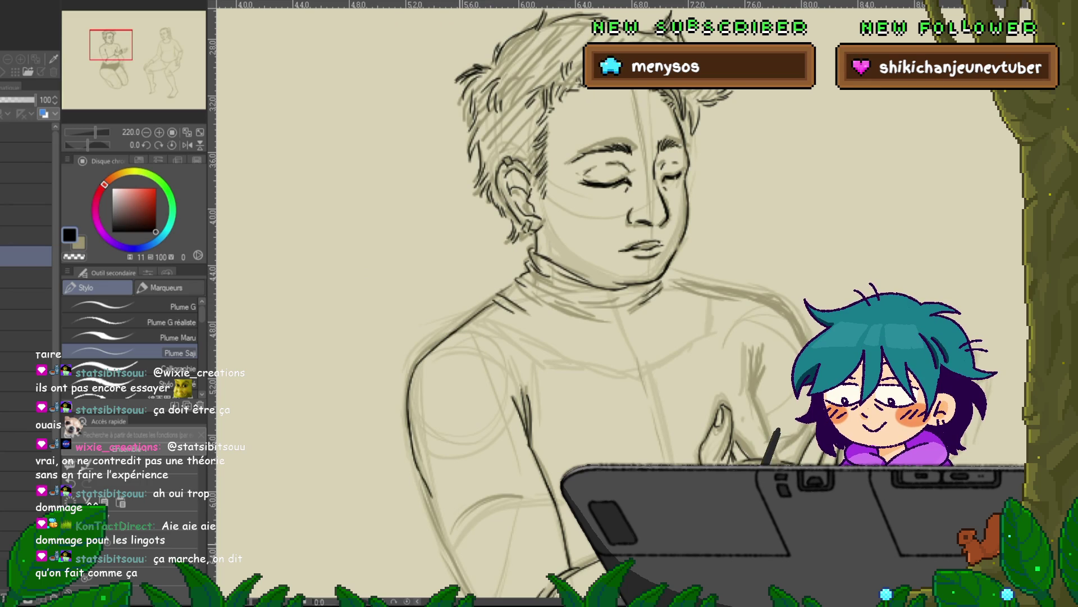
left_click_drag(539, 337, 516, 121)
mouse_move(404, 286)
left_mouse_down()
mouse_move(423, 348)
mouse_move(512, 471)
left_mouse_up()
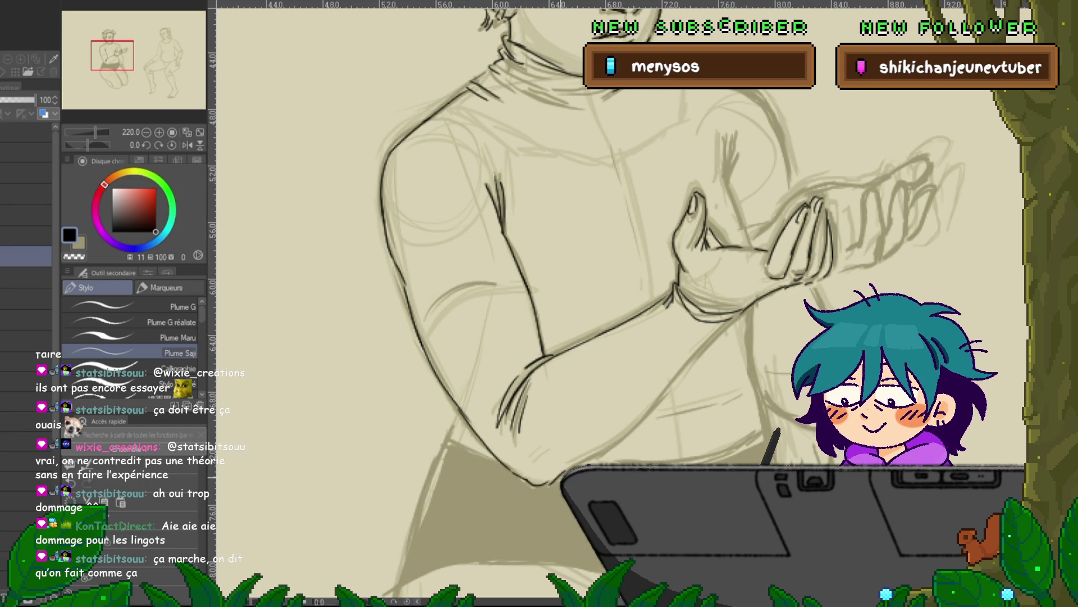
left_click_drag(696, 352, 626, 435)
left_click_drag(731, 323, 681, 366)
left_click_drag(618, 280, 458, 384)
left_click_drag(562, 280, 483, 345)
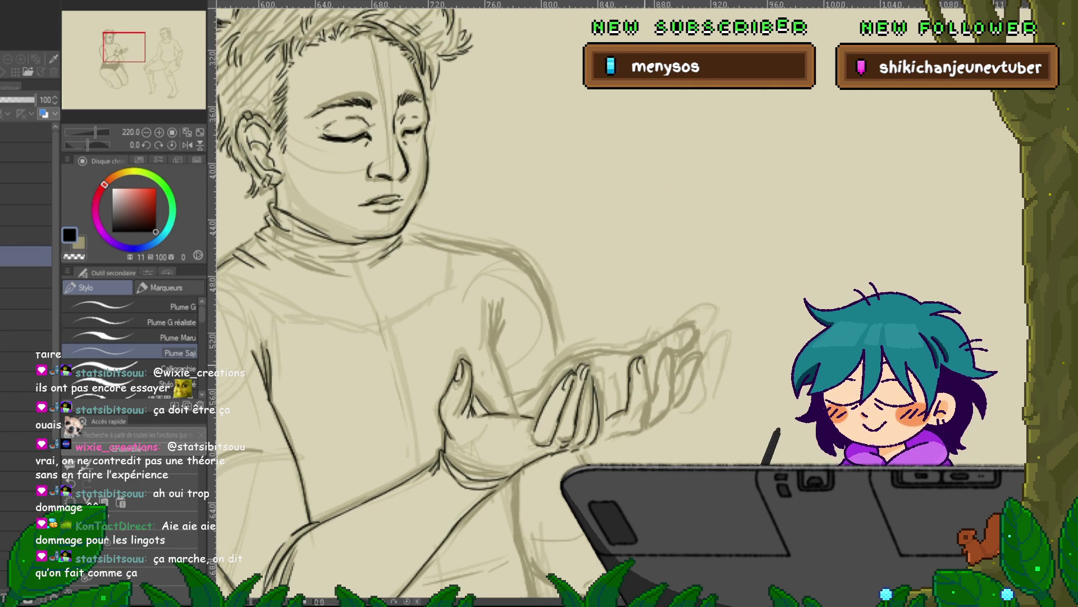
Ink the curved and rightmost fingers, then hatch the turtleneck sleeve
left_click_drag(636, 356, 634, 434)
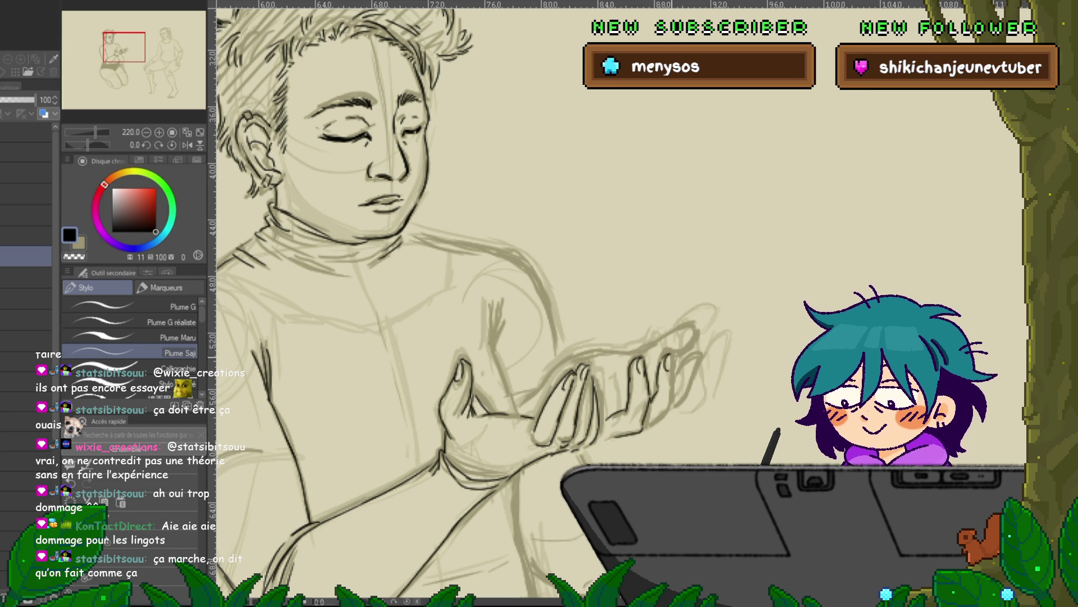
left_click_drag(671, 369, 673, 396)
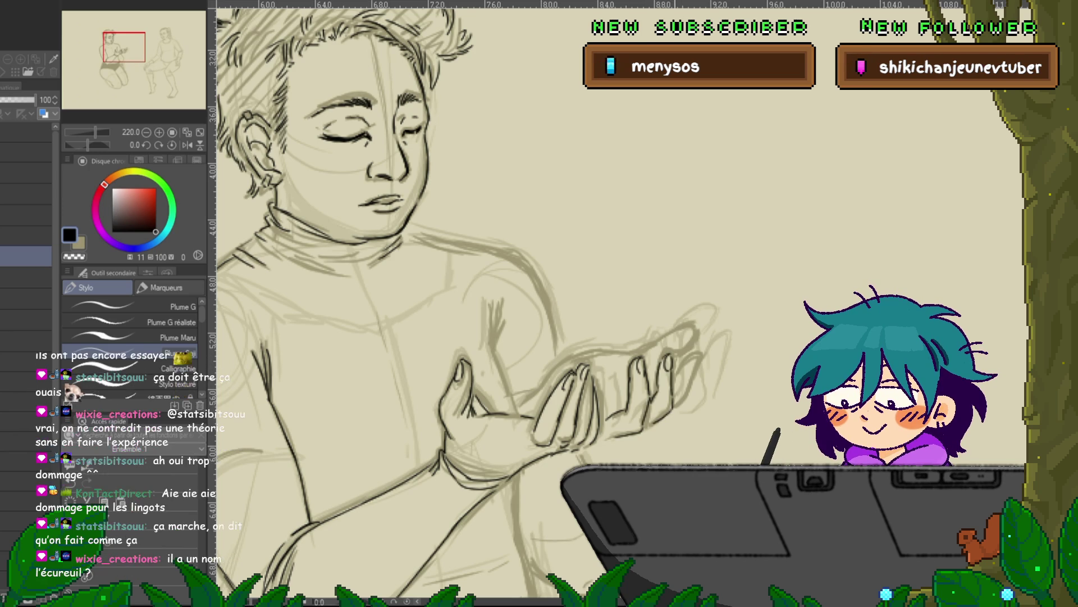
left_click_drag(700, 356, 690, 372)
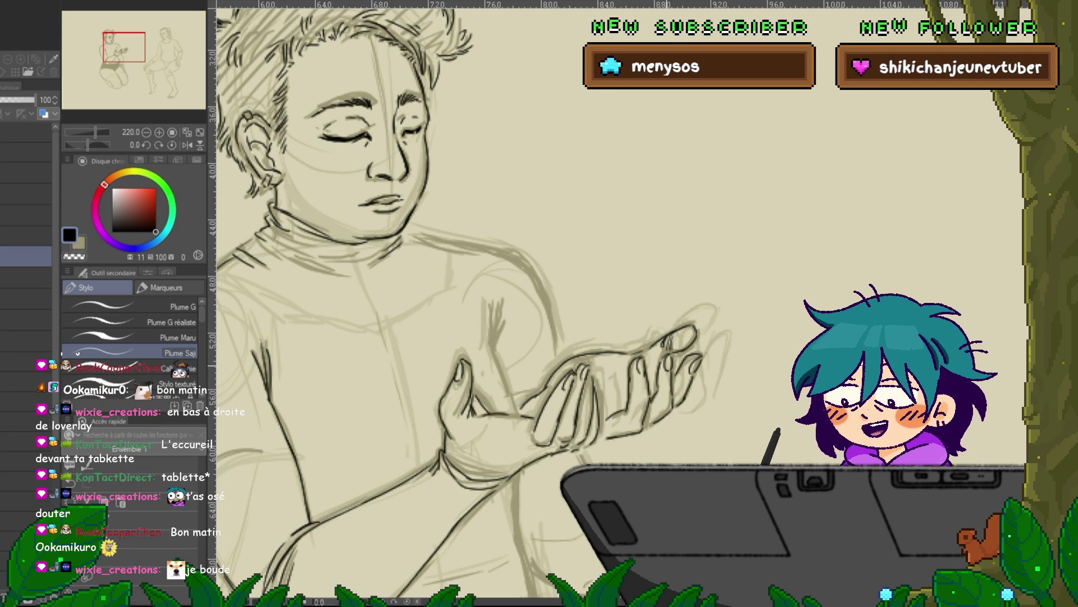
left_click_drag(493, 307, 492, 348)
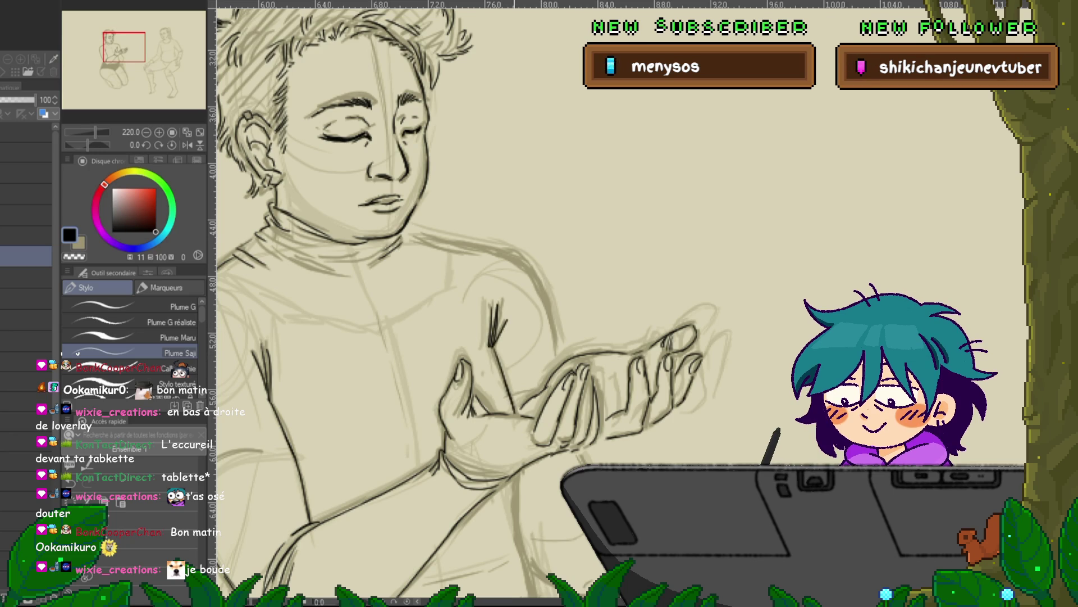
scroll(477, 298, "up", 3)
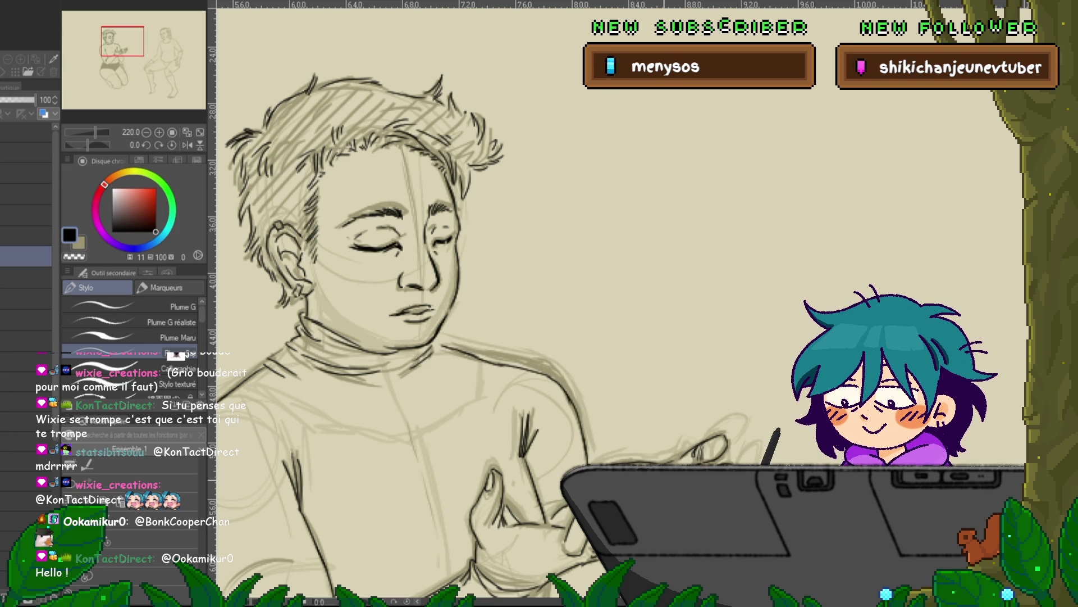
scroll(466, 303, "down", 5)
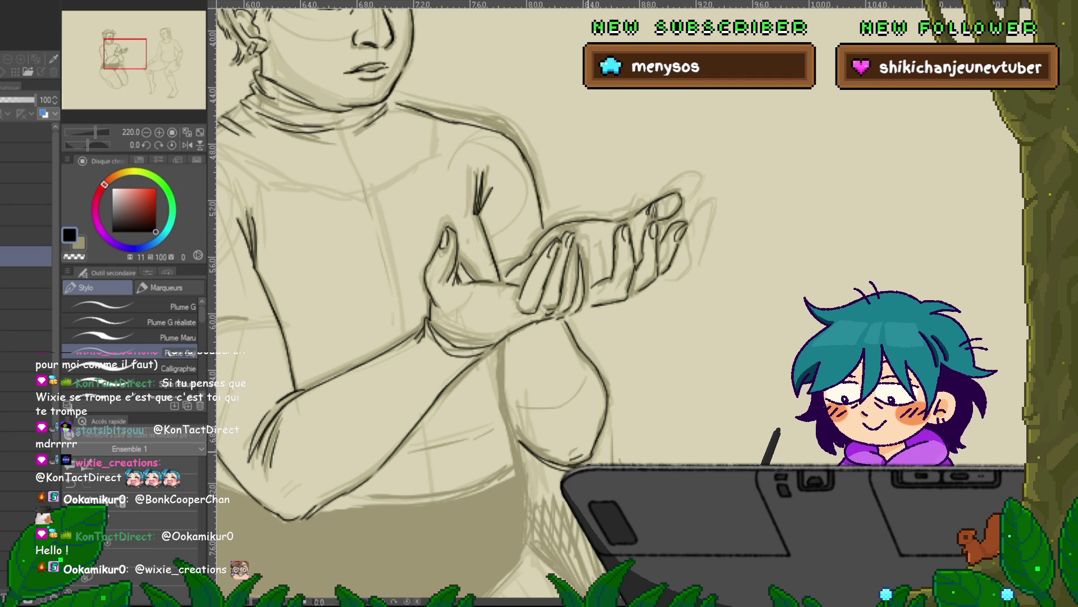
mouse_move(505, 281)
left_mouse_down()
mouse_move(541, 244)
mouse_move(708, 156)
left_mouse_up()
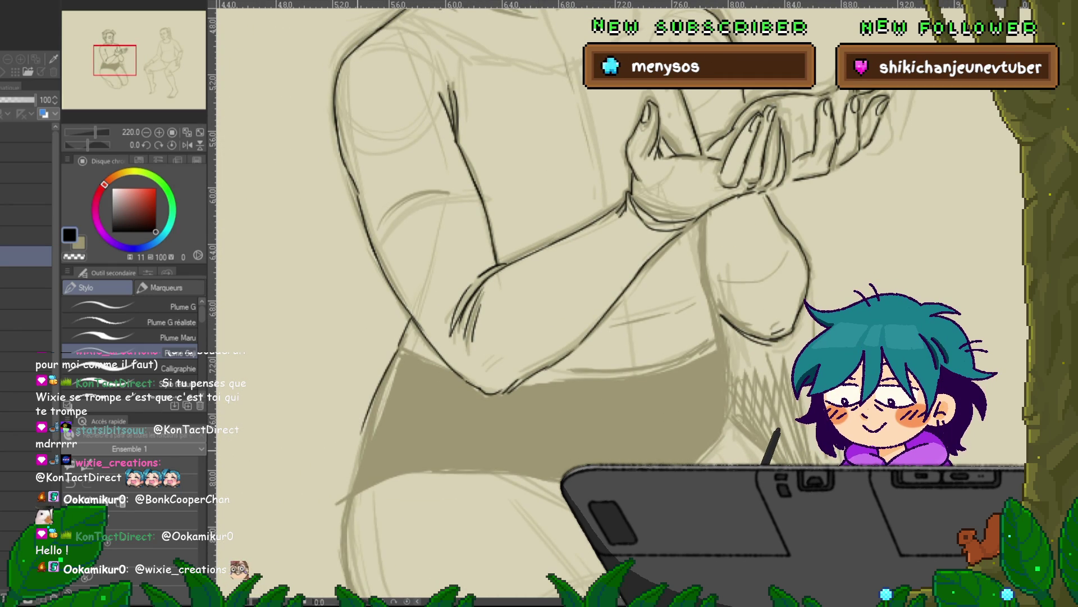
Ink the left thigh's outer contour in dark lines and extend it downward
left_click_drag(506, 337, 523, 182)
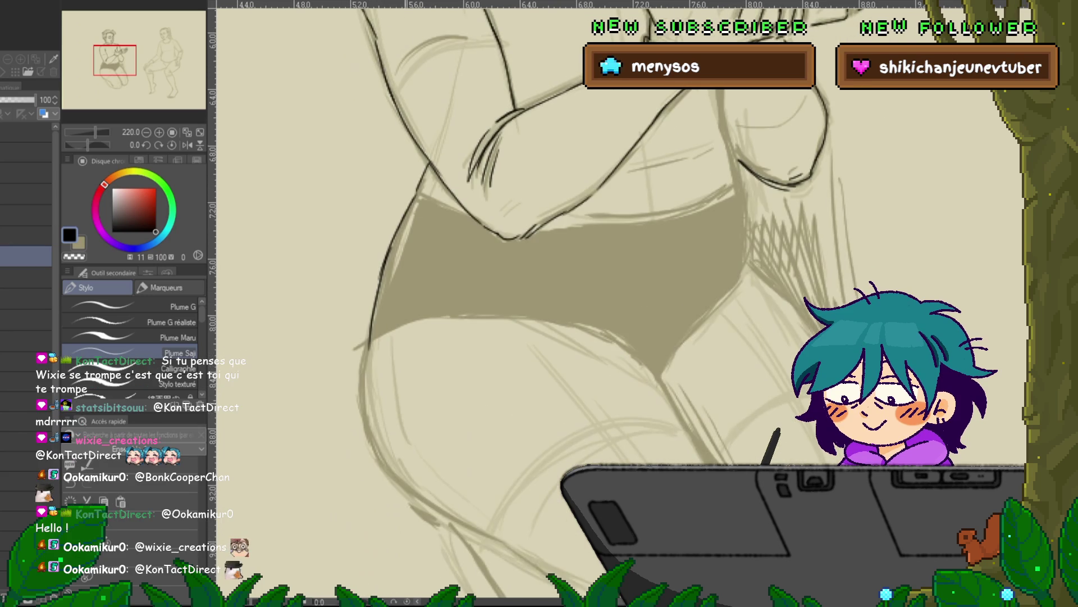
mouse_move(370, 343)
left_mouse_down()
mouse_move(365, 410)
mouse_move(392, 473)
left_mouse_up()
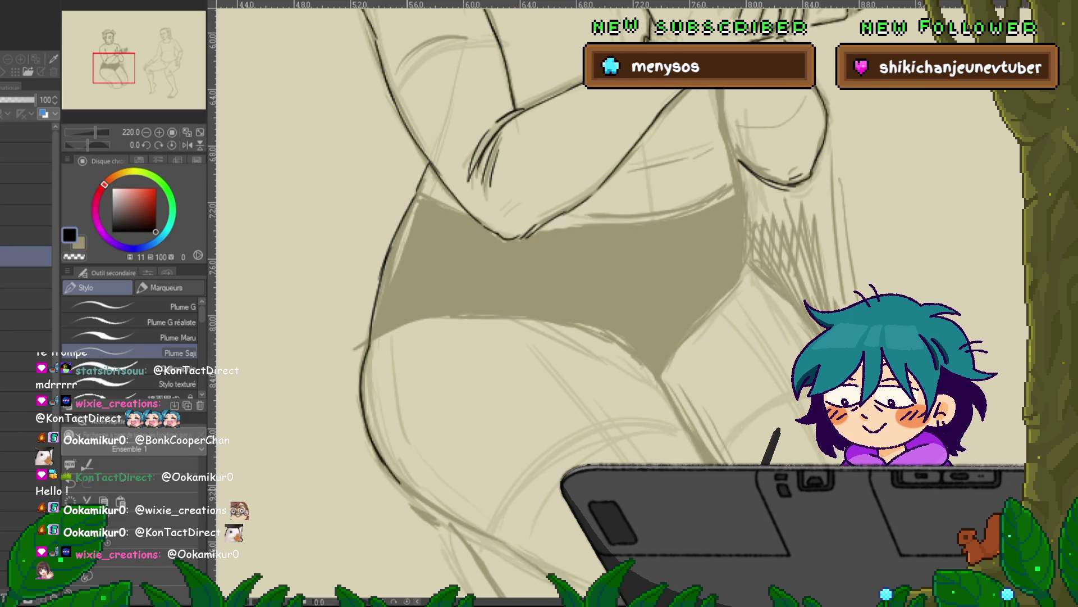
left_click_drag(562, 365, 393, 169)
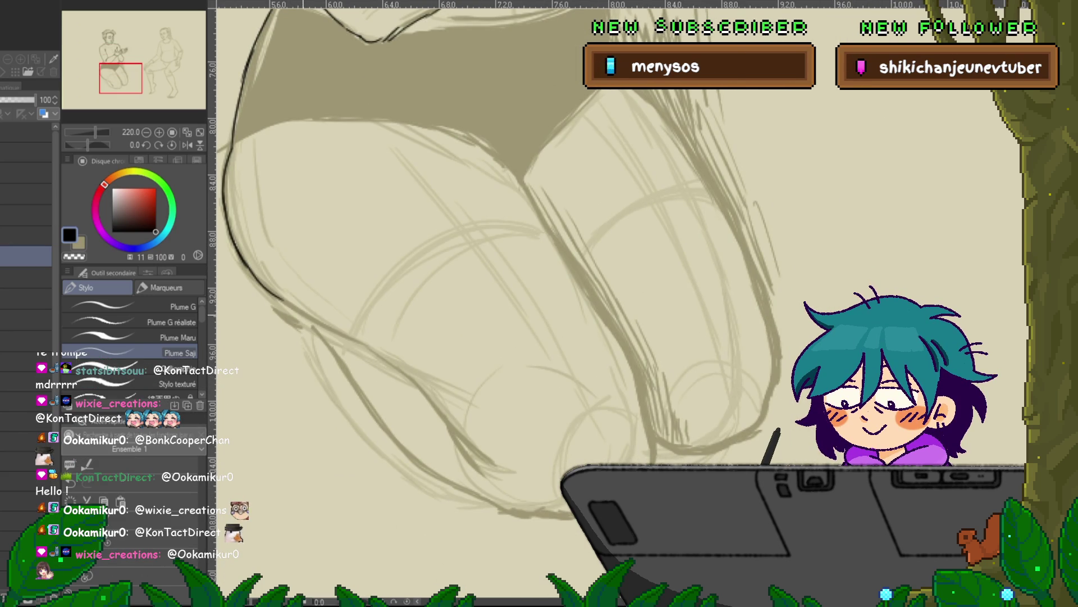
mouse_move(282, 299)
left_mouse_down()
mouse_move(367, 340)
mouse_move(489, 466)
left_mouse_up()
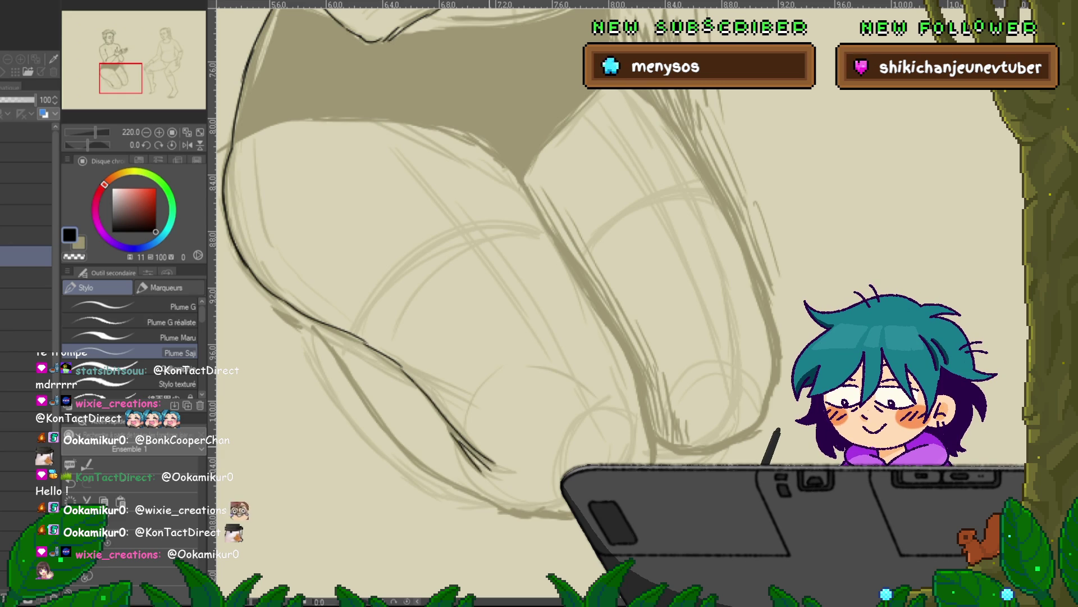
left_click_drag(274, 305, 297, 323)
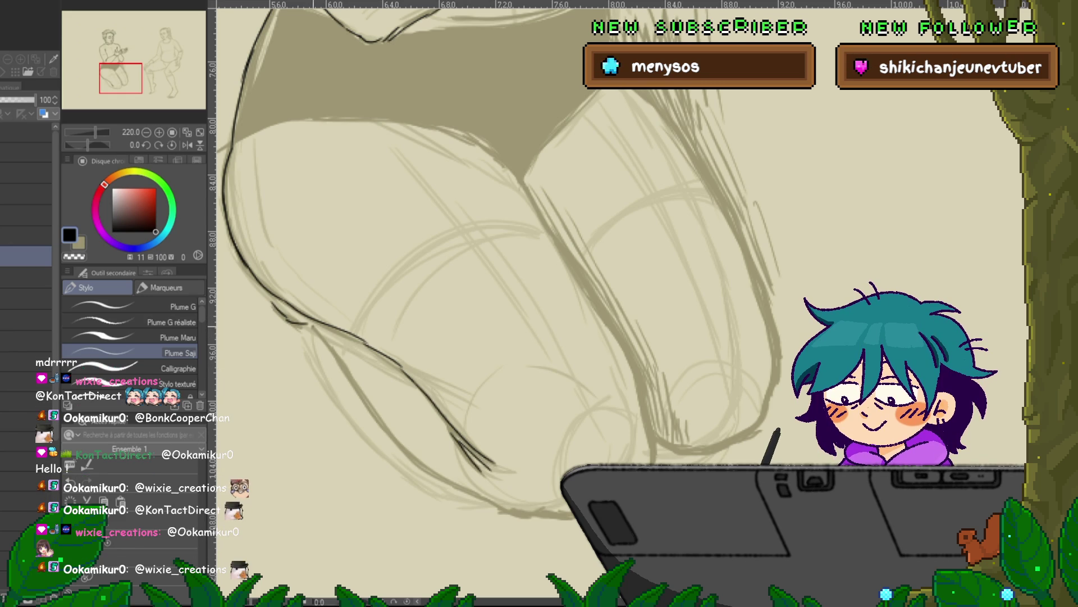
Ink the lower-leg contour and the outline of the other leg
mouse_move(337, 359)
left_mouse_down()
mouse_move(393, 431)
mouse_move(466, 494)
mouse_move(551, 520)
left_mouse_up()
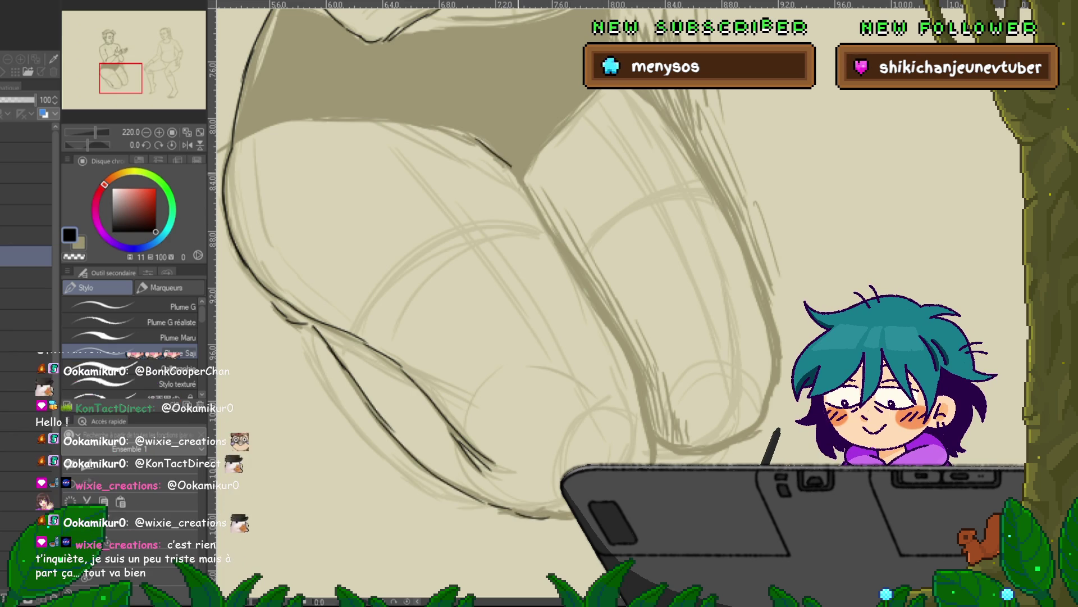
mouse_move(522, 180)
left_mouse_down()
mouse_move(641, 375)
mouse_move(653, 453)
left_mouse_up()
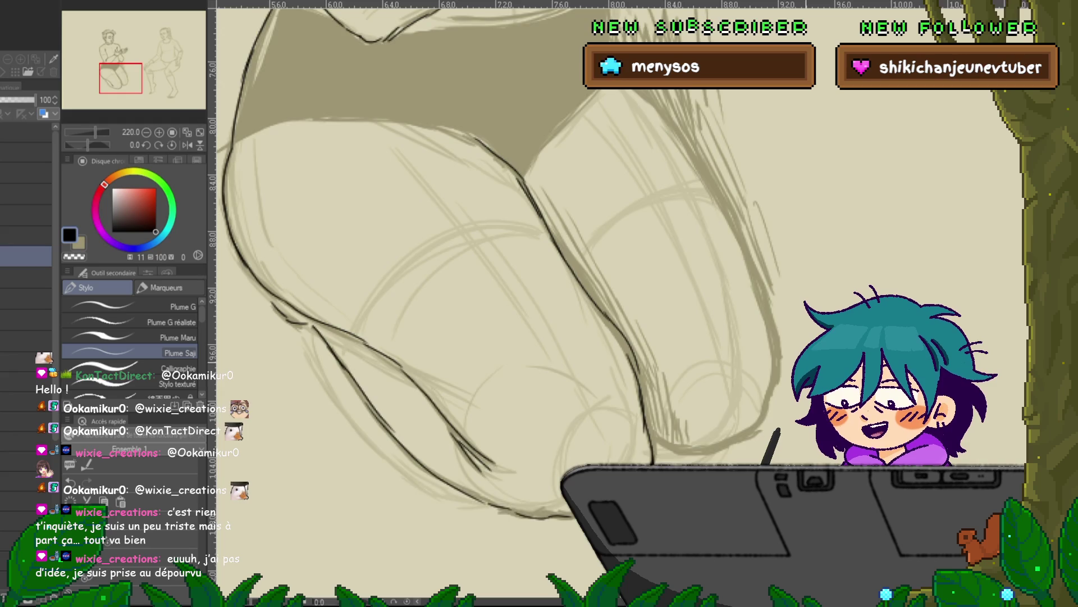
scroll(494, 287, "up", 3)
scroll(494, 286, "up", 3)
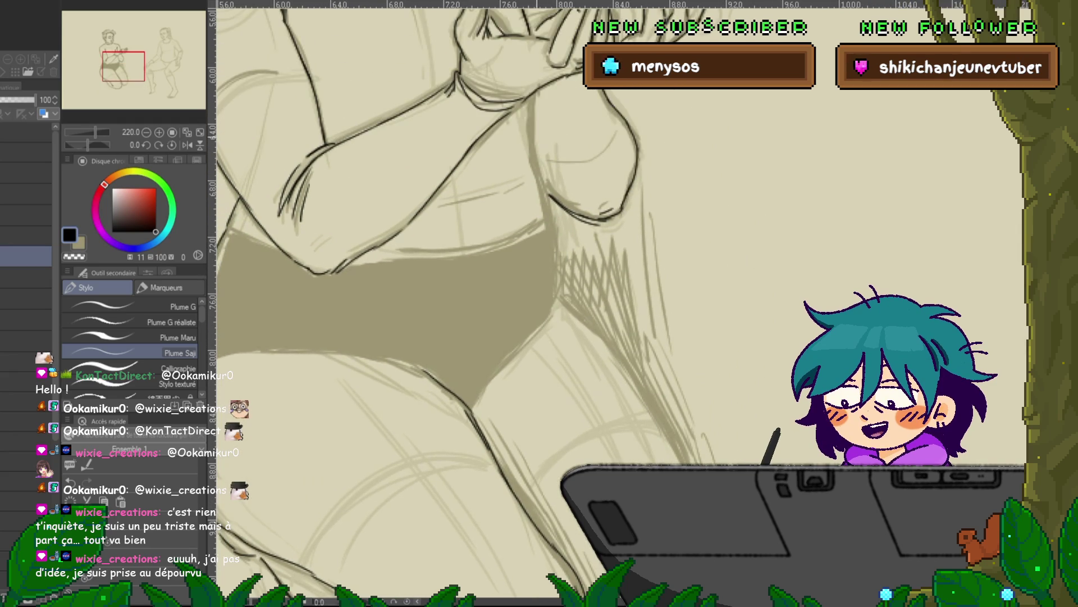
Darken faint body lines and ink the raised leg's inner contour down its length
left_click_drag(533, 155, 558, 264)
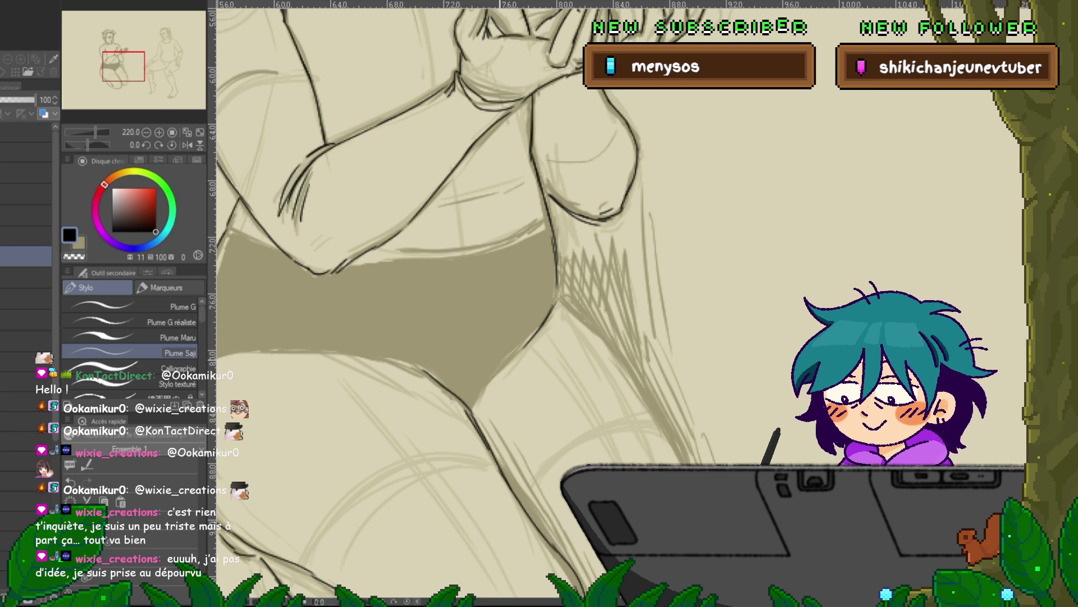
left_click_drag(561, 337, 449, 213)
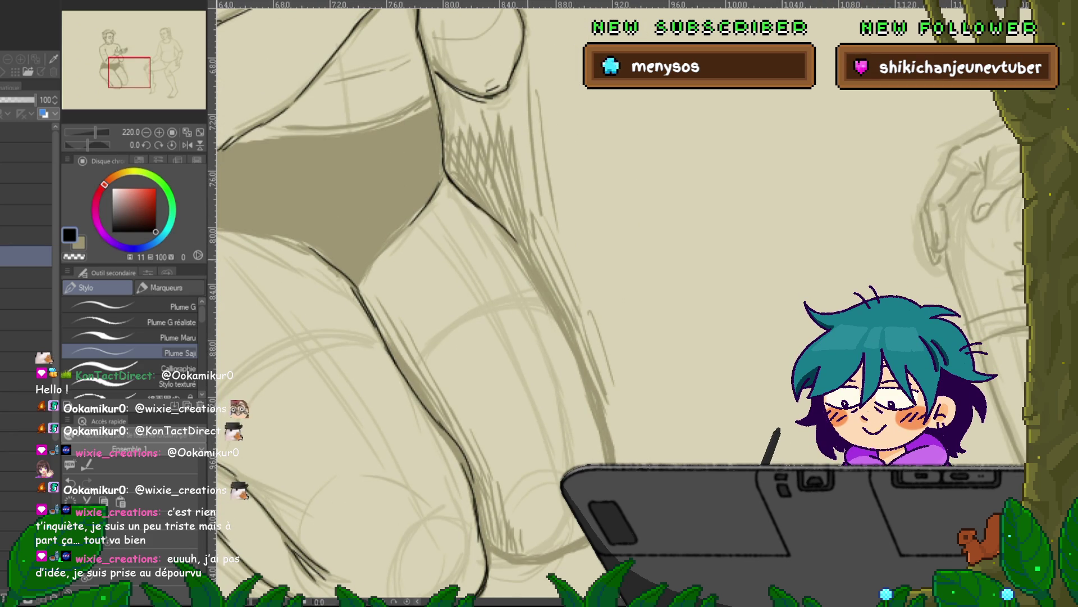
left_click_drag(493, 222, 564, 325)
left_click_drag(594, 400, 605, 453)
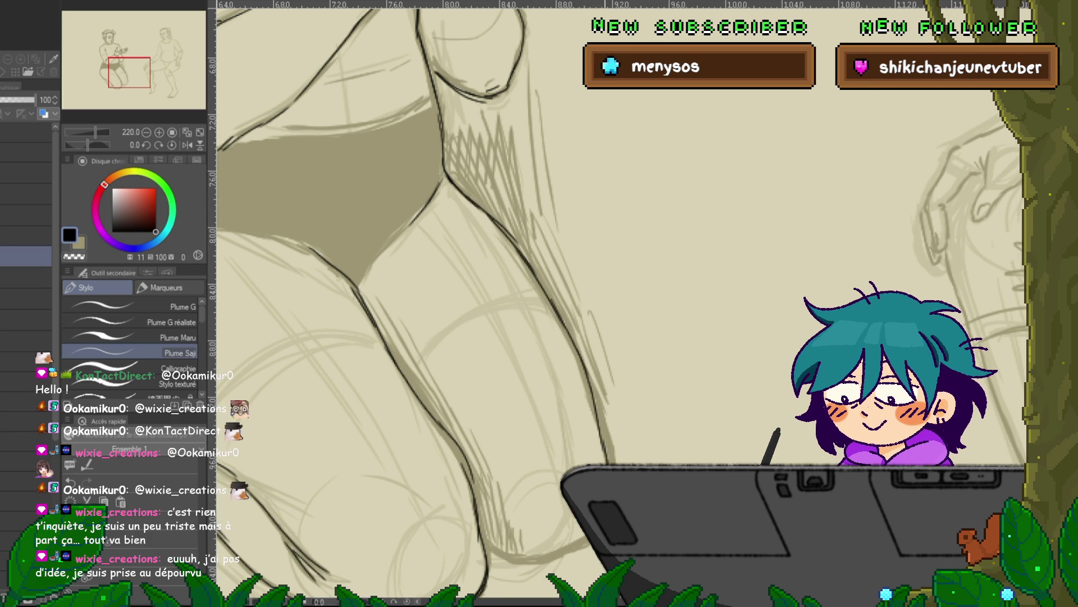
left_click_drag(449, 281, 492, 202)
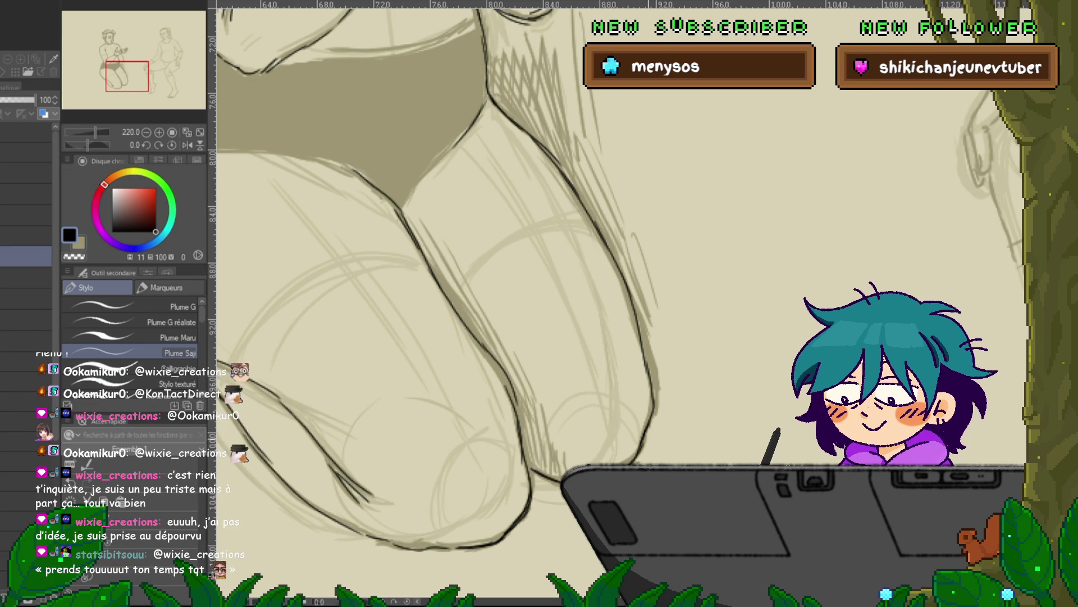
left_click_drag(449, 253, 635, 516)
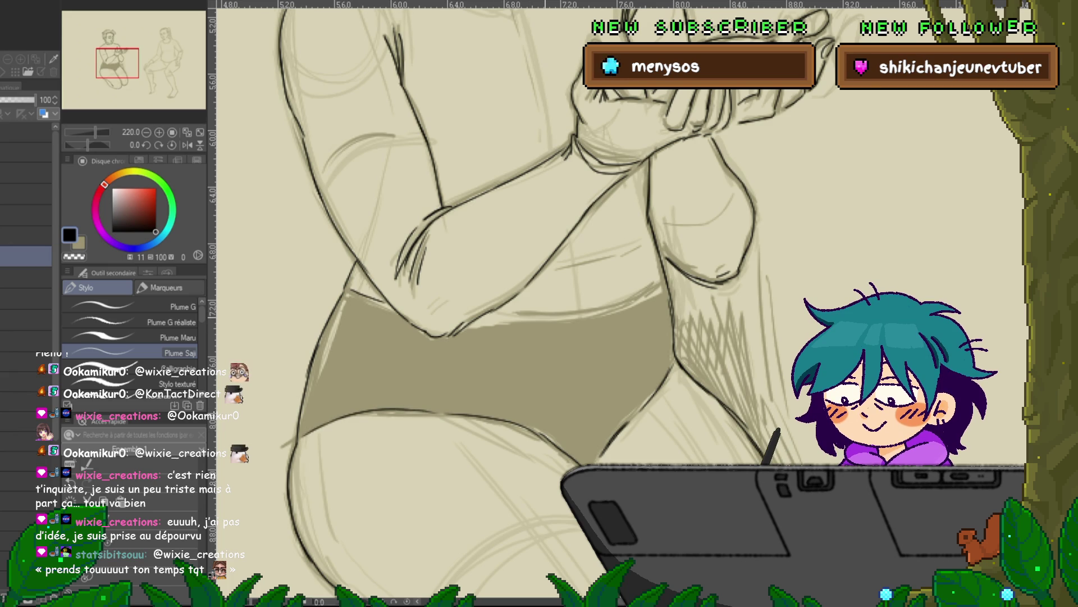
scroll(561, 304, "up", 10)
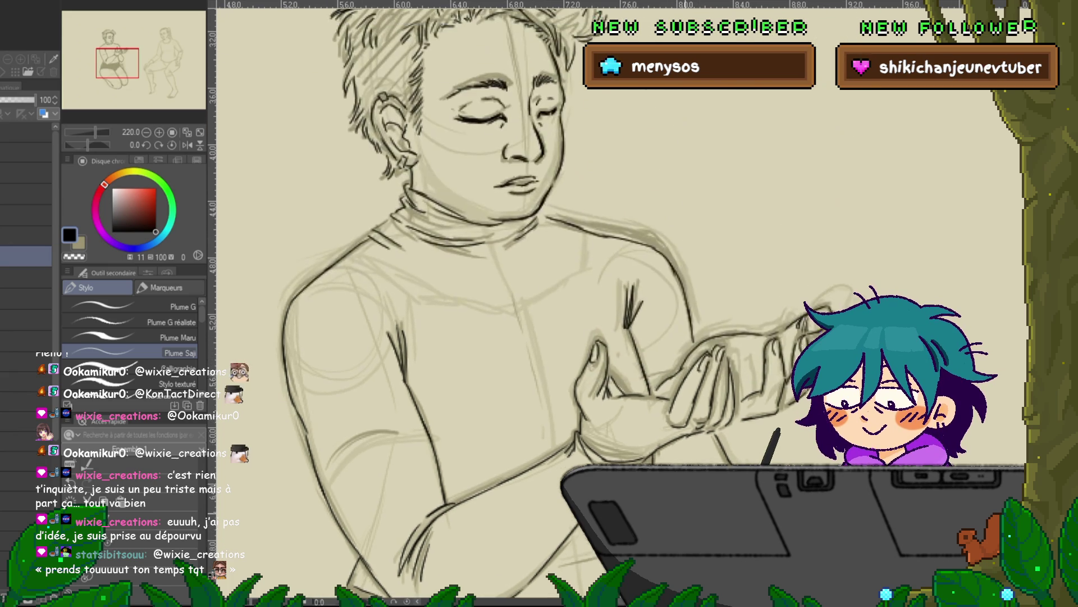
Draw one dark inked stroke along the second figure's upper eyelid
scroll(562, 303, "right", 10)
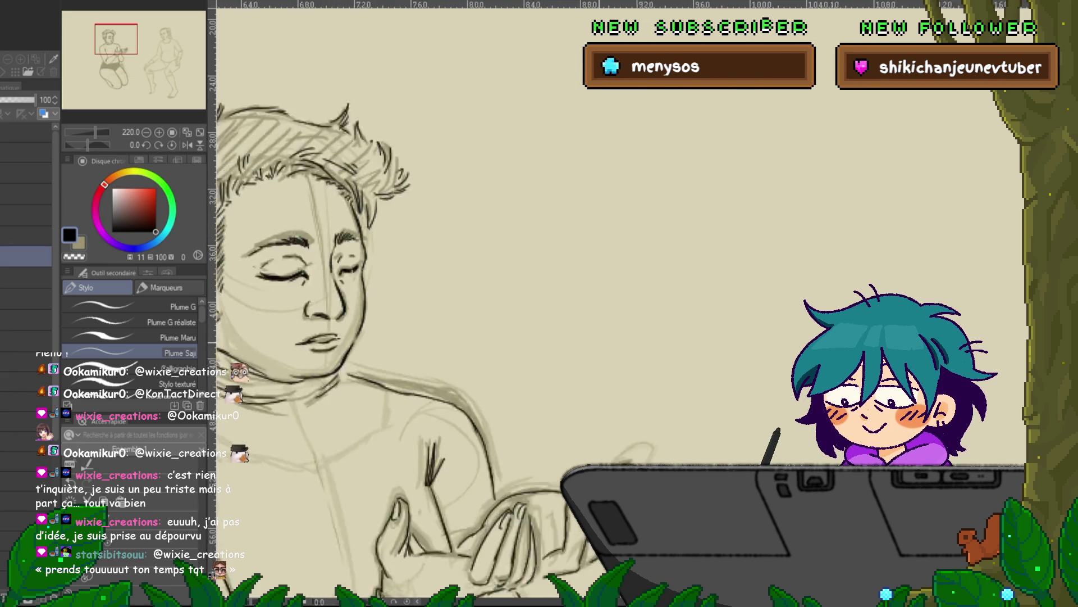
scroll(562, 303, "up", 2)
scroll(561, 303, "right", 1)
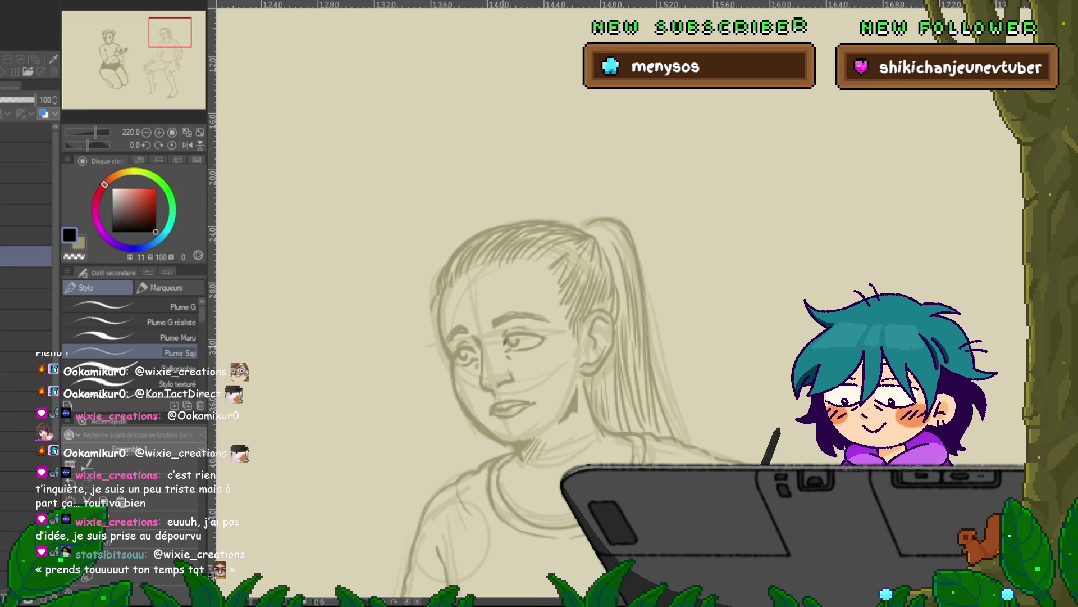
left_click_drag(499, 341, 523, 336)
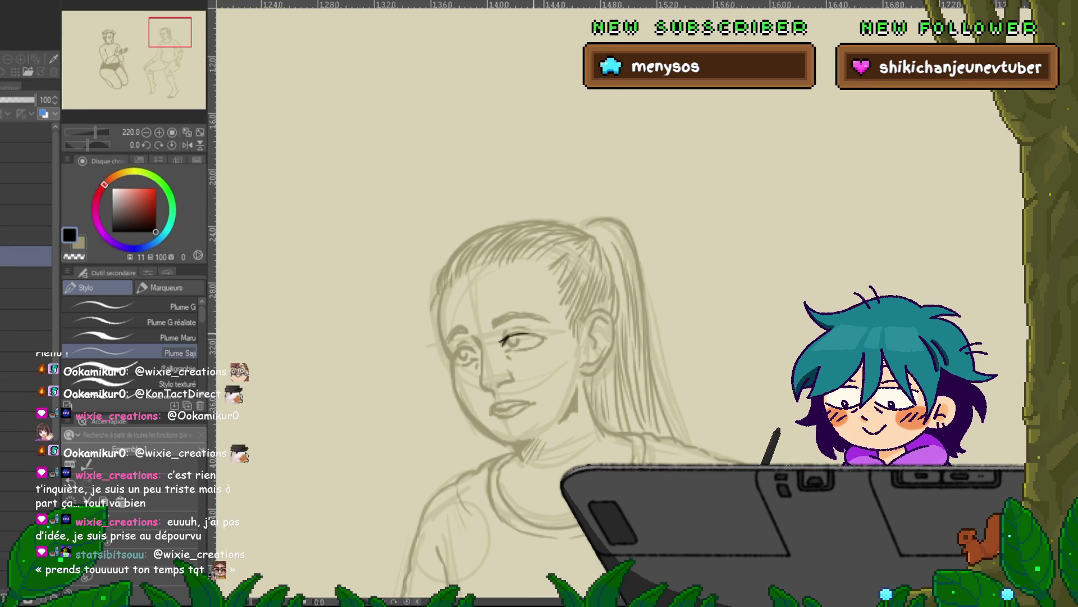
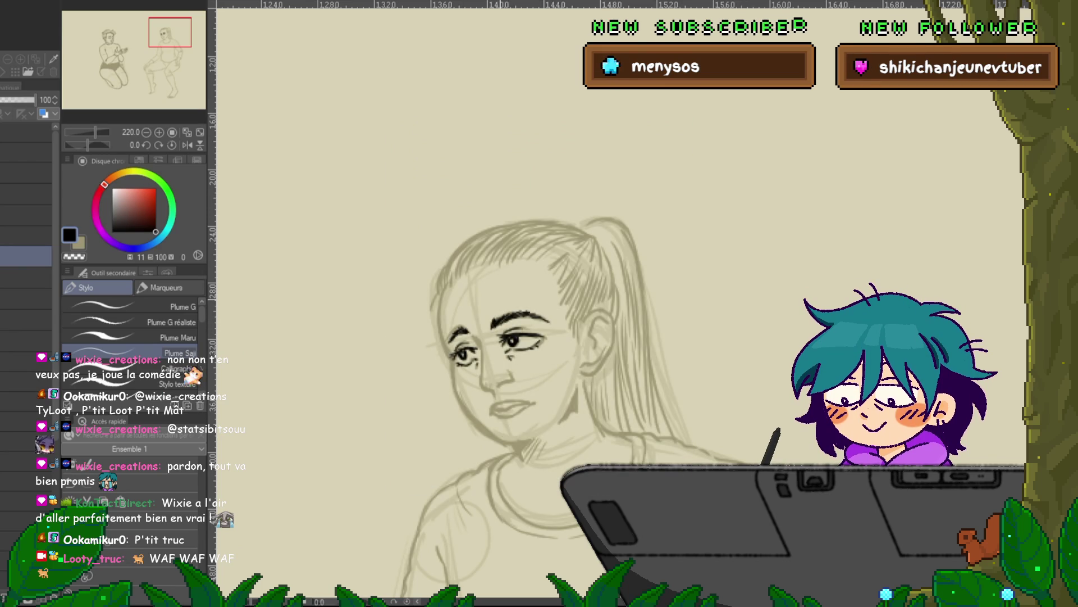
Undo the inked eyebrows and ink the left face contour down to the jaw
key("ctrl+z")
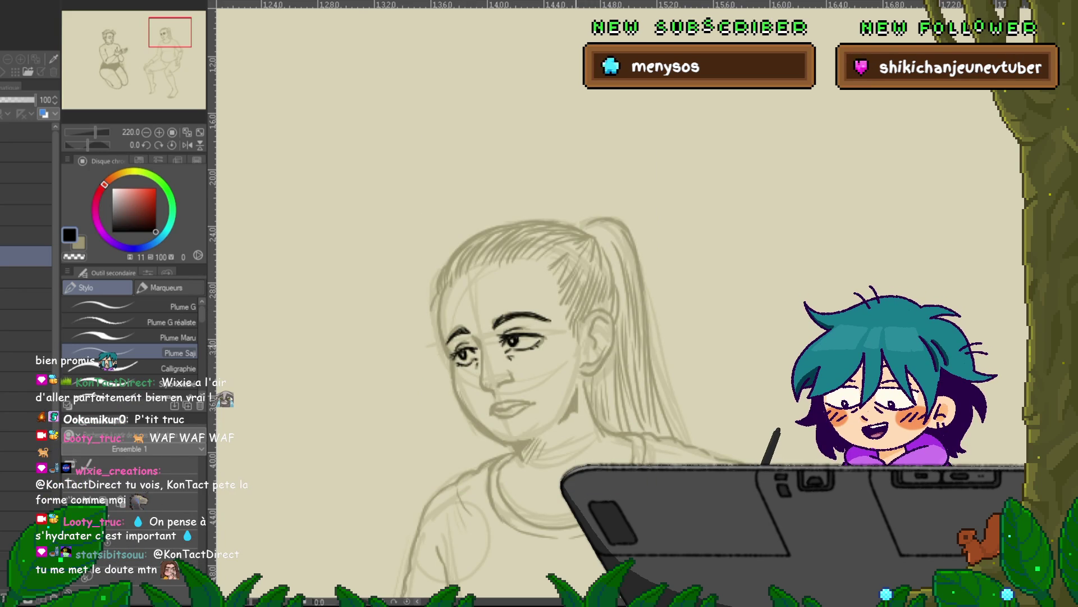
scroll(573, 408, "up", 2)
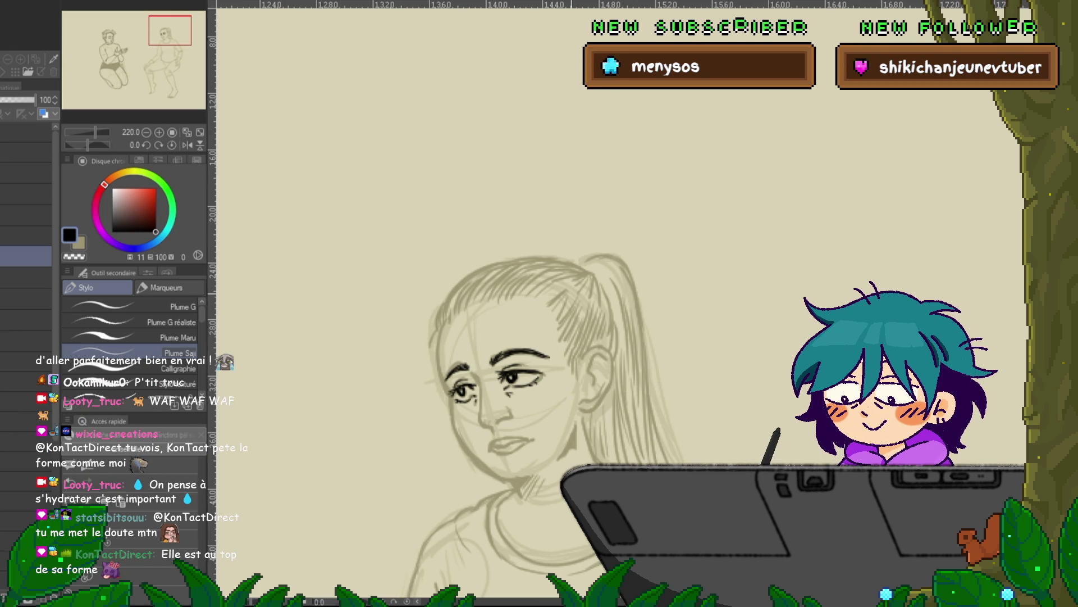
left_click_drag(443, 329, 440, 384)
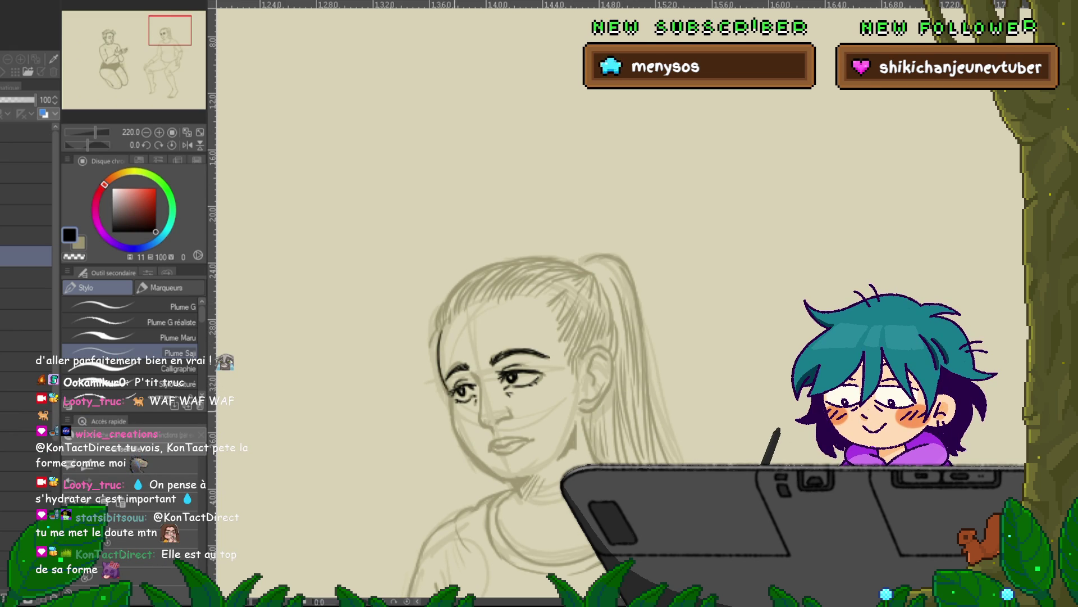
key("ctrl+z")
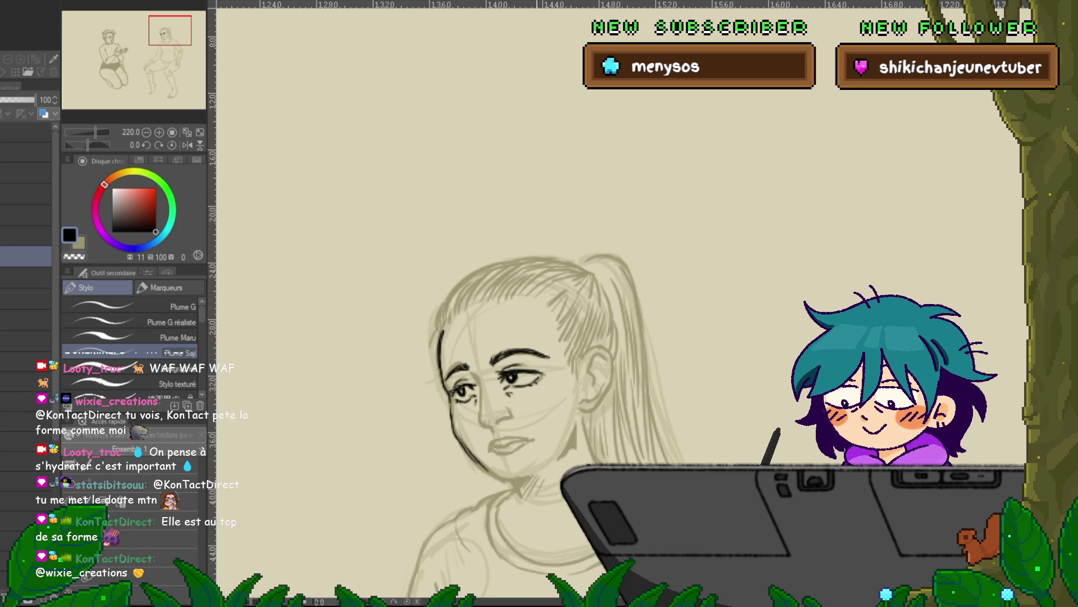
Pan the canvas to recentre the face and bring the neck into view
left_click_drag(562, 337, 521, 283)
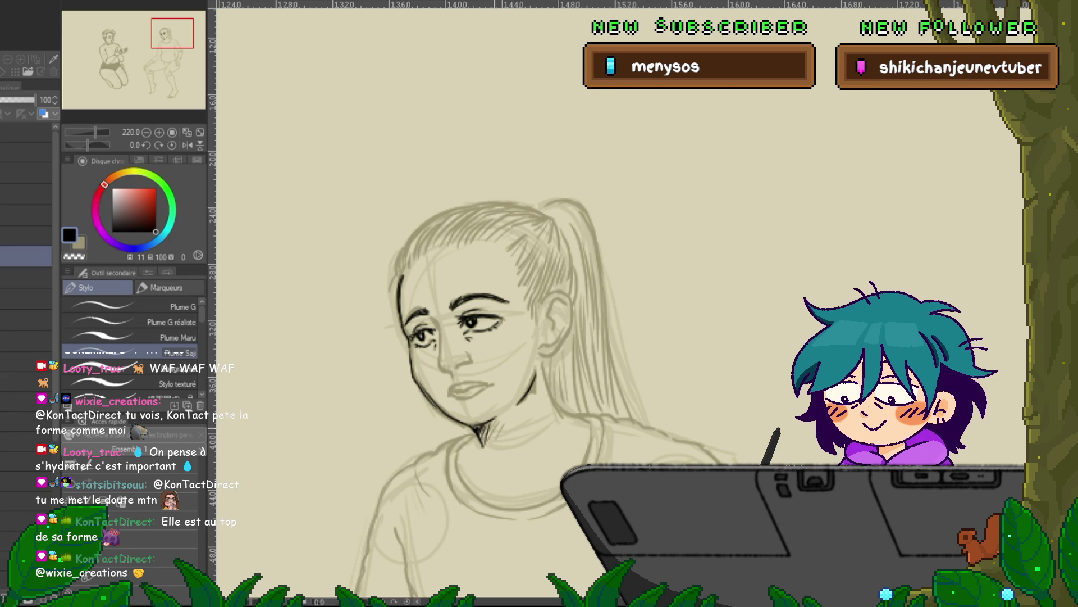
left_click_drag(505, 337, 539, 363)
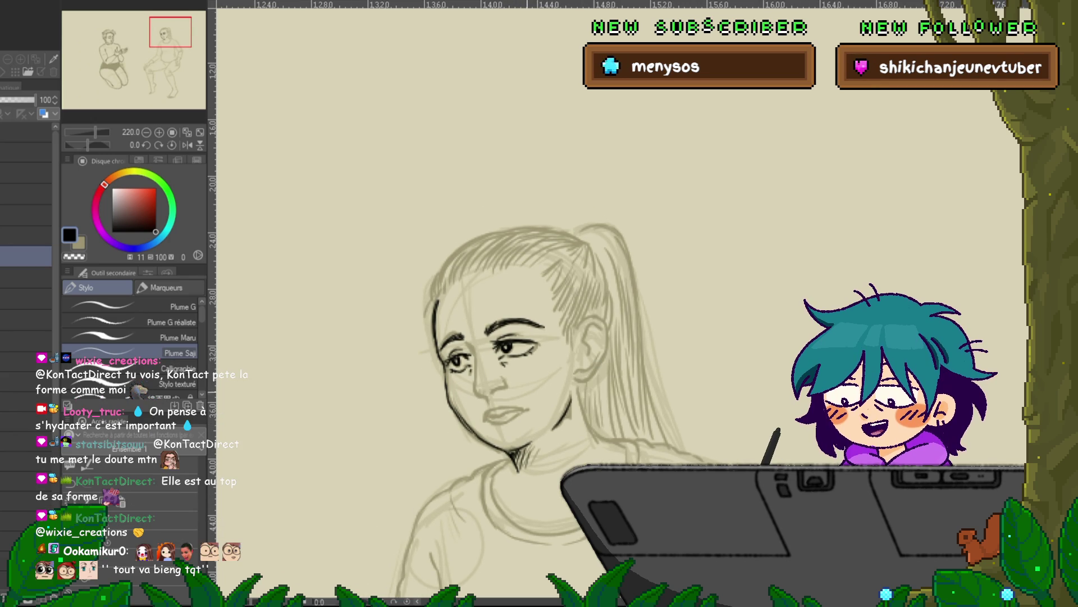
left_click_drag(506, 337, 501, 371)
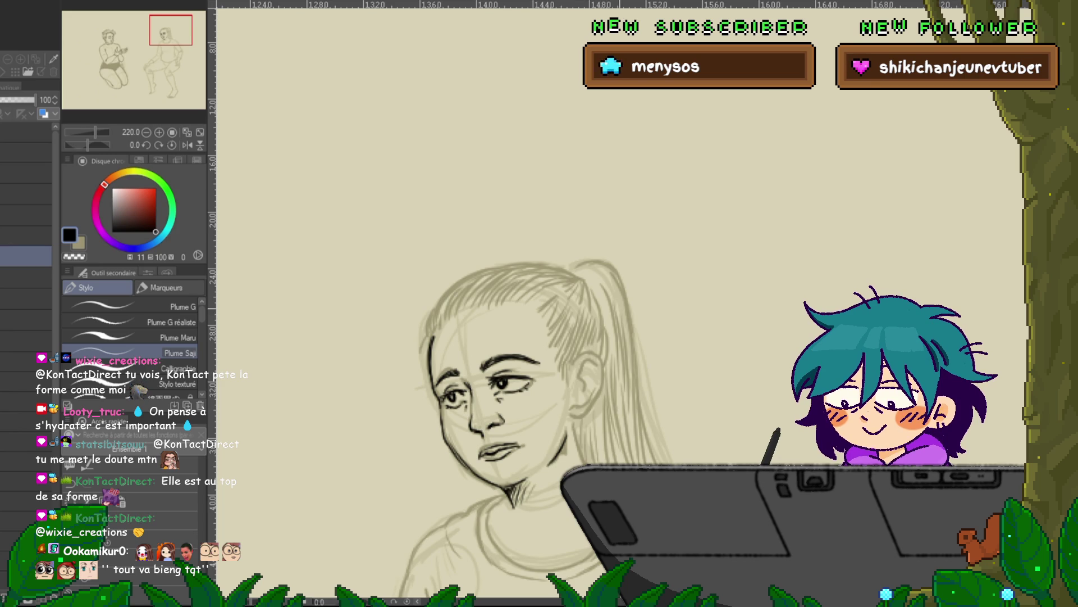
left_click_drag(600, 371, 588, 409)
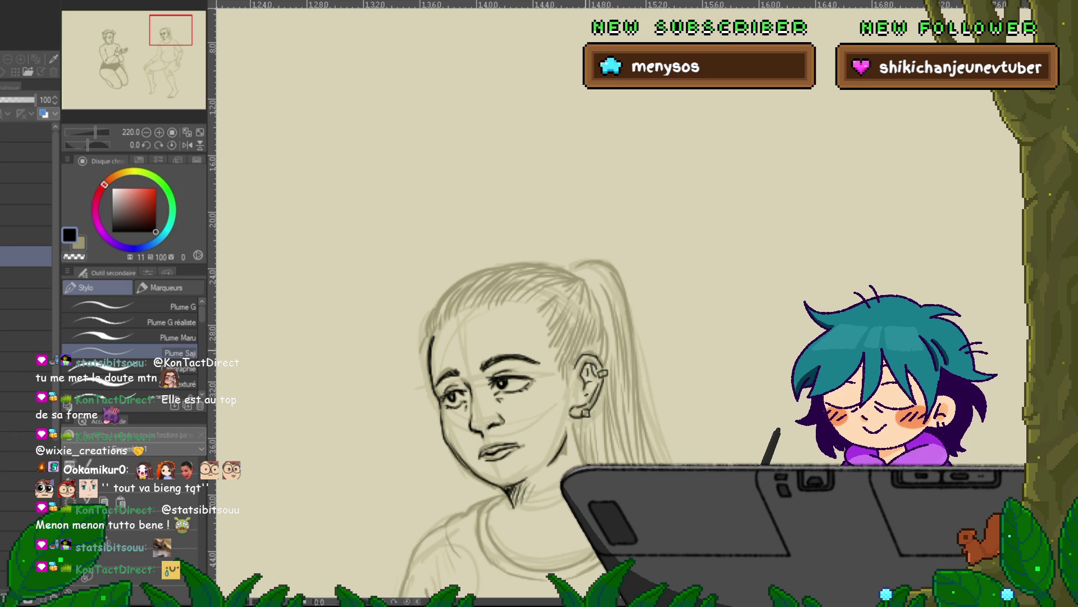
Ink the left edge of the head and the top of the hair outline
left_click_drag(528, 427, 508, 449)
left_click_drag(402, 363, 395, 396)
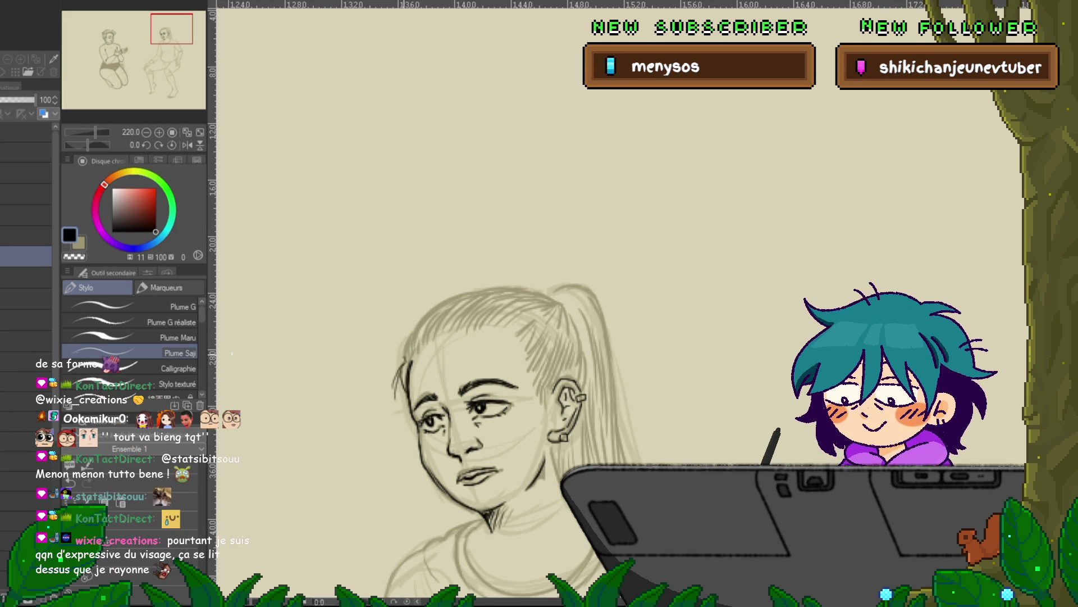
mouse_move(426, 319)
left_mouse_down()
mouse_move(536, 287)
mouse_move(586, 376)
left_mouse_up()
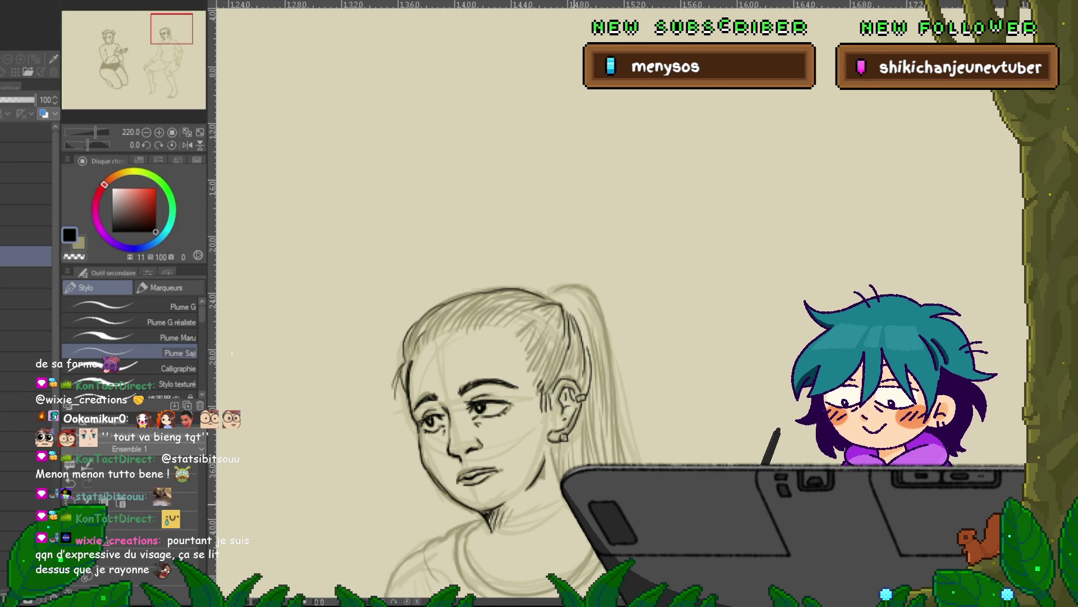
Undo the last stroke and pan across the page toward the other sketches
scroll(505, 393, "down", 2)
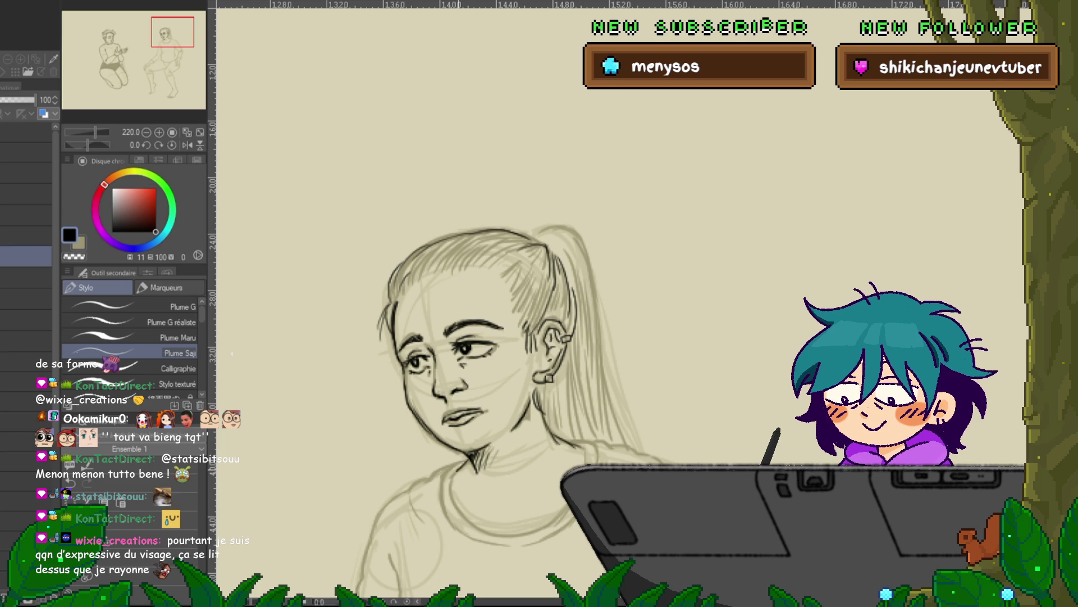
scroll(562, 376, "down", 2)
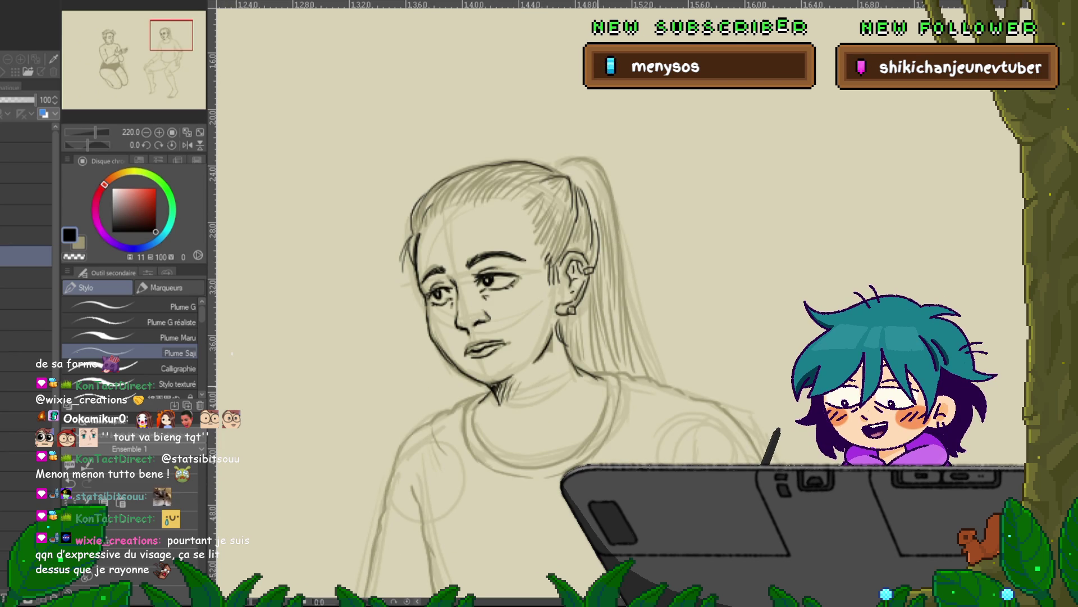
scroll(562, 360, "down", 1)
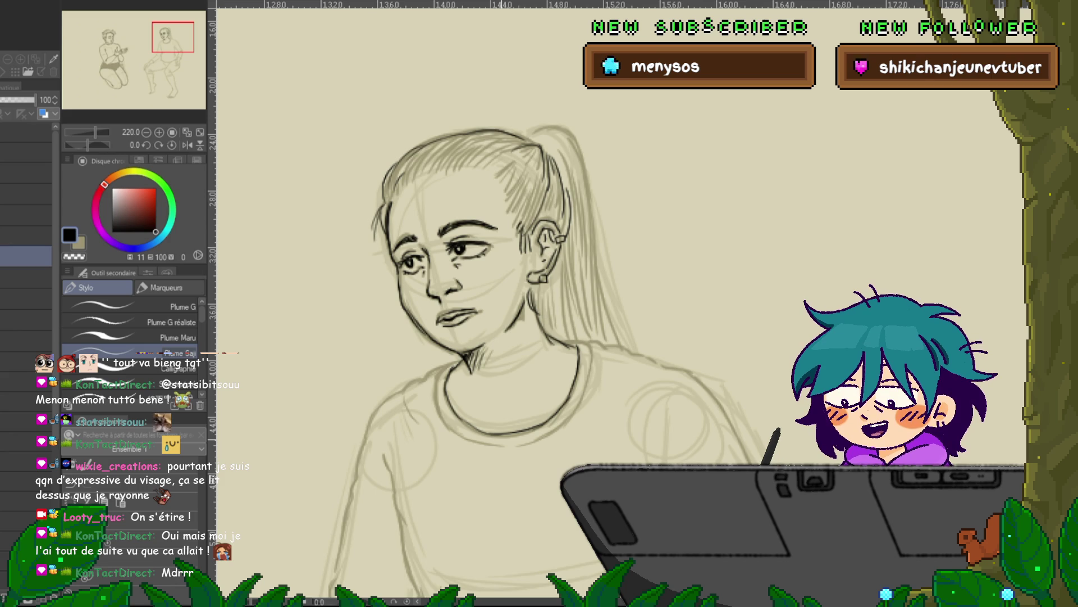
key("ctrl+z")
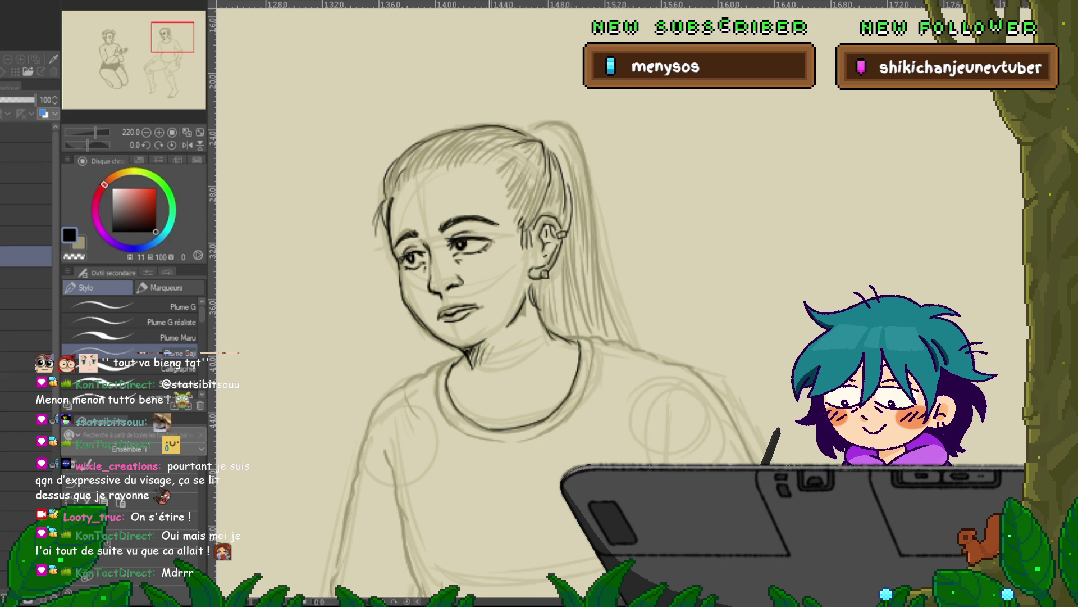
left_click_drag(505, 281, 431, 306)
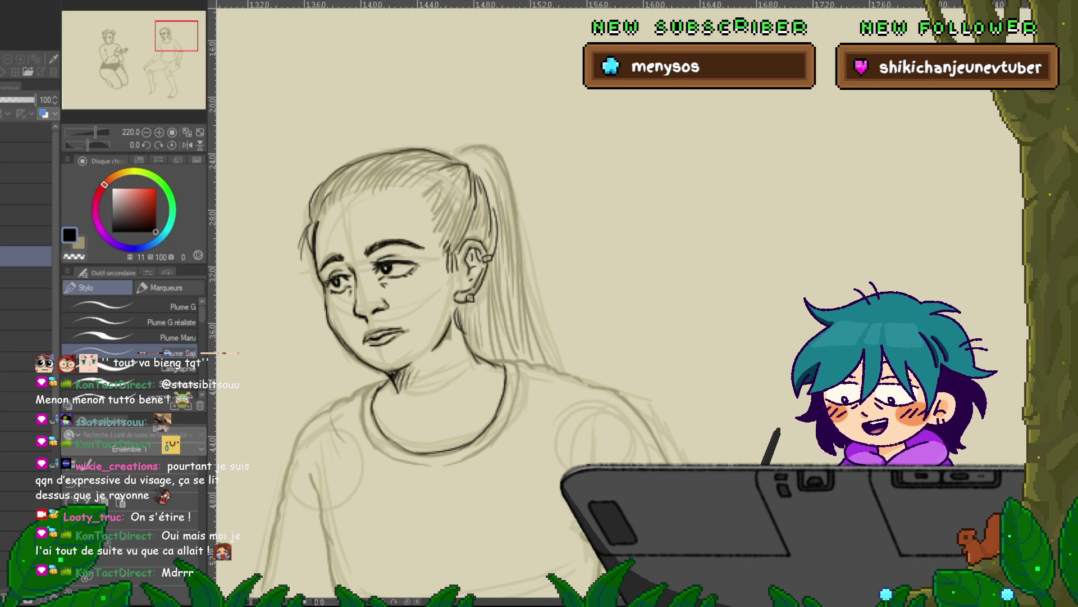
mouse_move(505, 281)
left_mouse_down()
mouse_move(281, 313)
mouse_move(270, 348)
left_mouse_up()
mouse_move(337, 337)
left_mouse_down()
mouse_move(578, 245)
mouse_move(944, 306)
left_mouse_up()
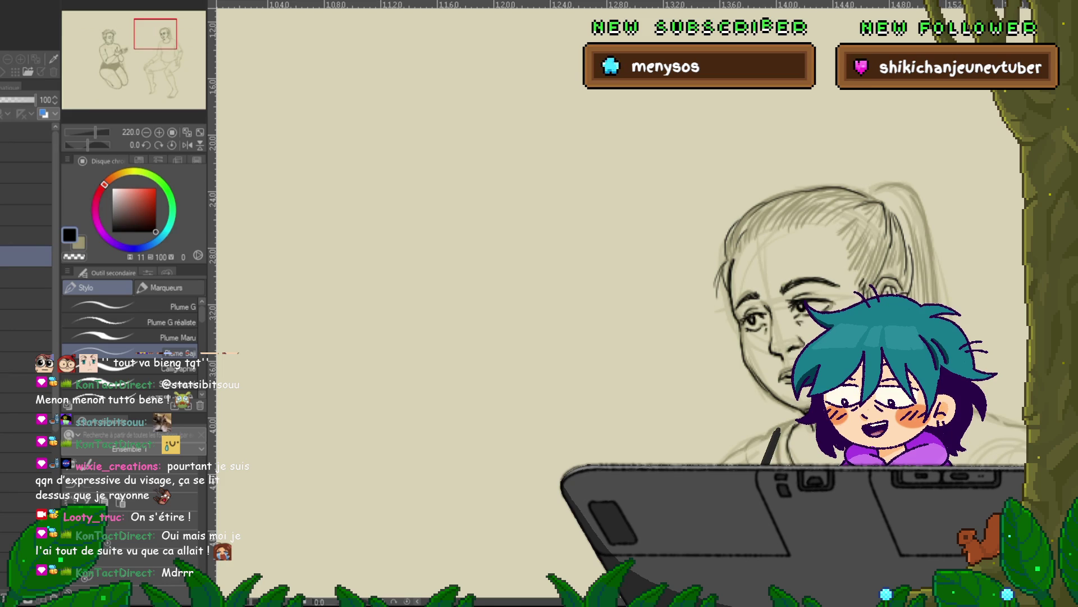
Ink the sleeping cat's round head, little paws, closed eyes and pointed ears
mouse_move(505, 280)
left_mouse_down()
mouse_move(578, 365)
mouse_move(586, 393)
left_mouse_up()
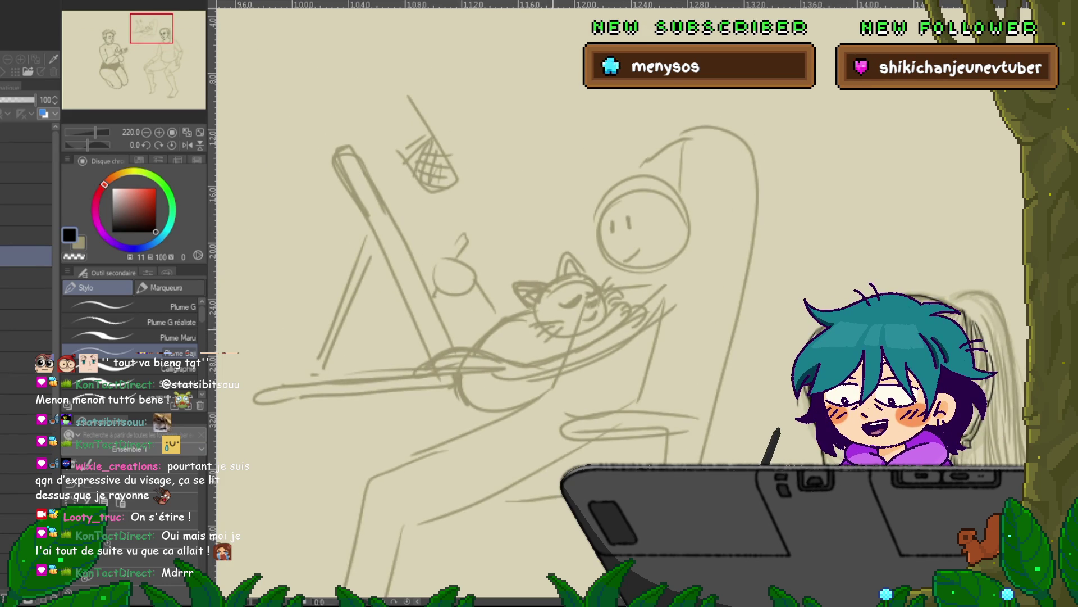
mouse_move(533, 313)
left_mouse_down()
mouse_move(566, 344)
mouse_move(503, 337)
mouse_move(531, 384)
left_mouse_up()
left_click_drag(544, 365, 555, 379)
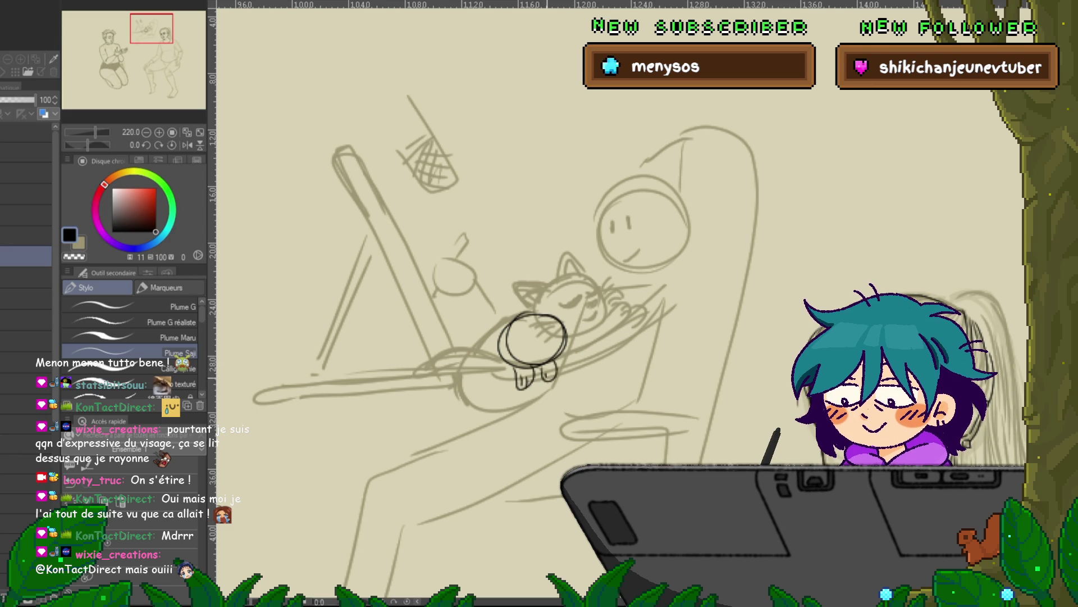
mouse_move(511, 338)
left_mouse_down()
mouse_move(562, 338)
mouse_move(542, 348)
left_mouse_up()
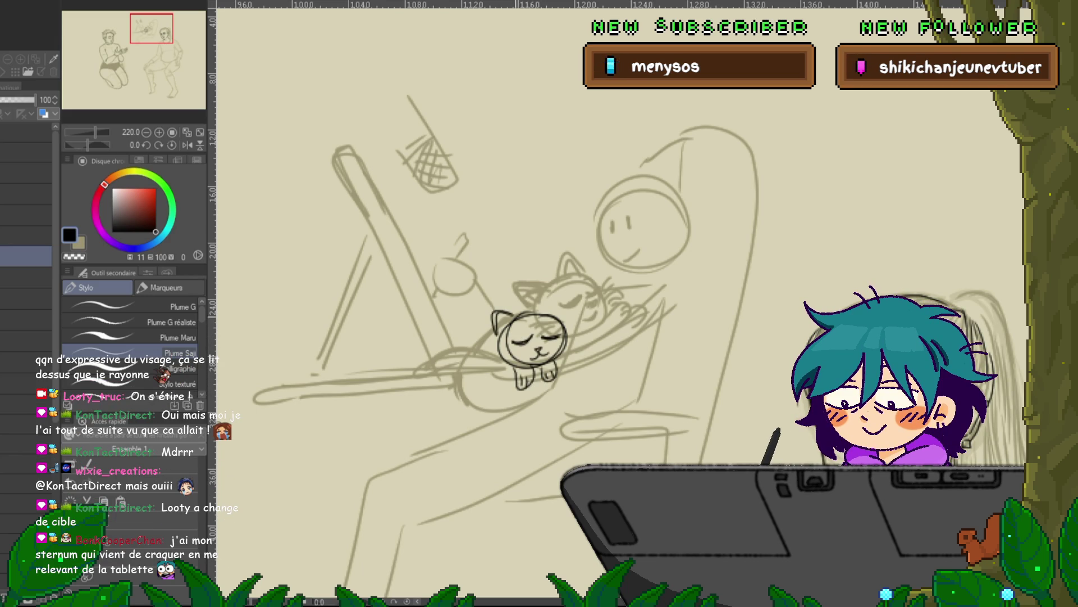
left_click_drag(495, 332, 508, 318)
left_click_drag(544, 315, 565, 315)
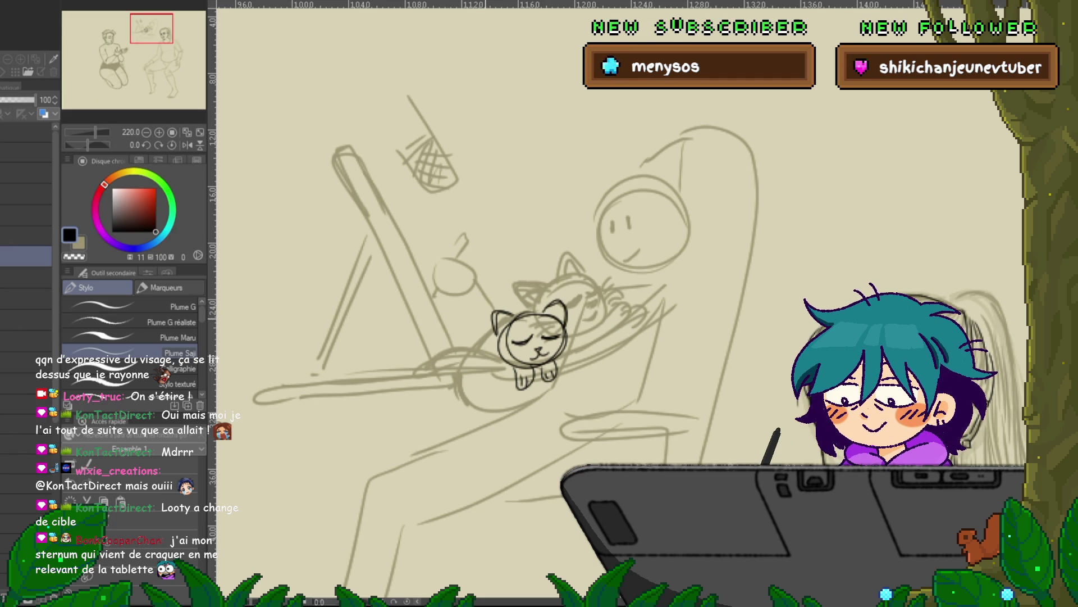
left_click_drag(471, 341, 543, 303)
mouse_move(471, 349)
left_mouse_down()
mouse_move(487, 304)
mouse_move(543, 298)
left_mouse_up()
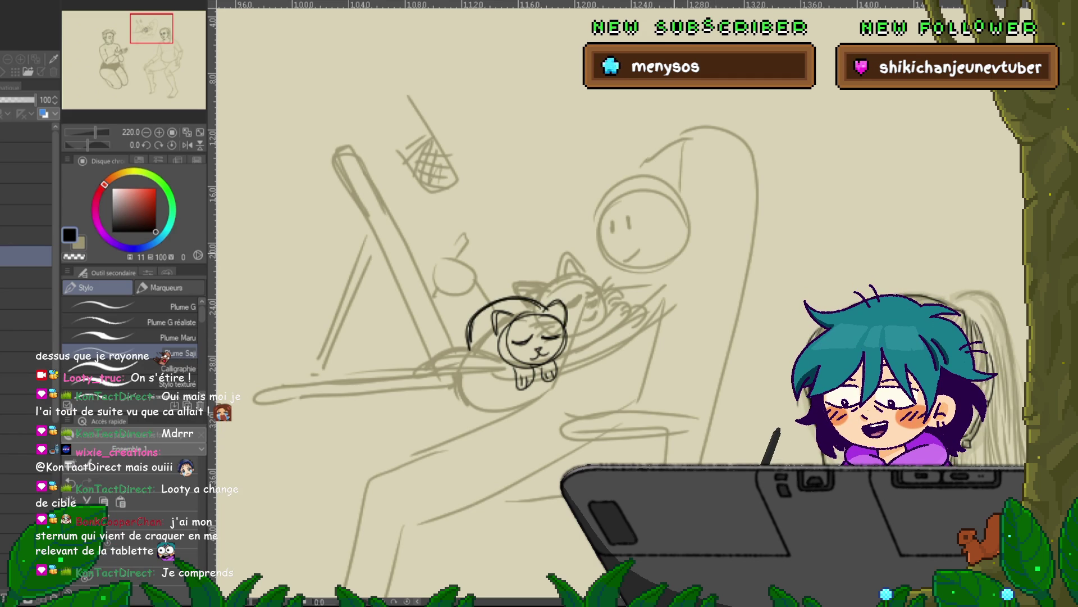
left_click_drag(516, 345, 505, 356)
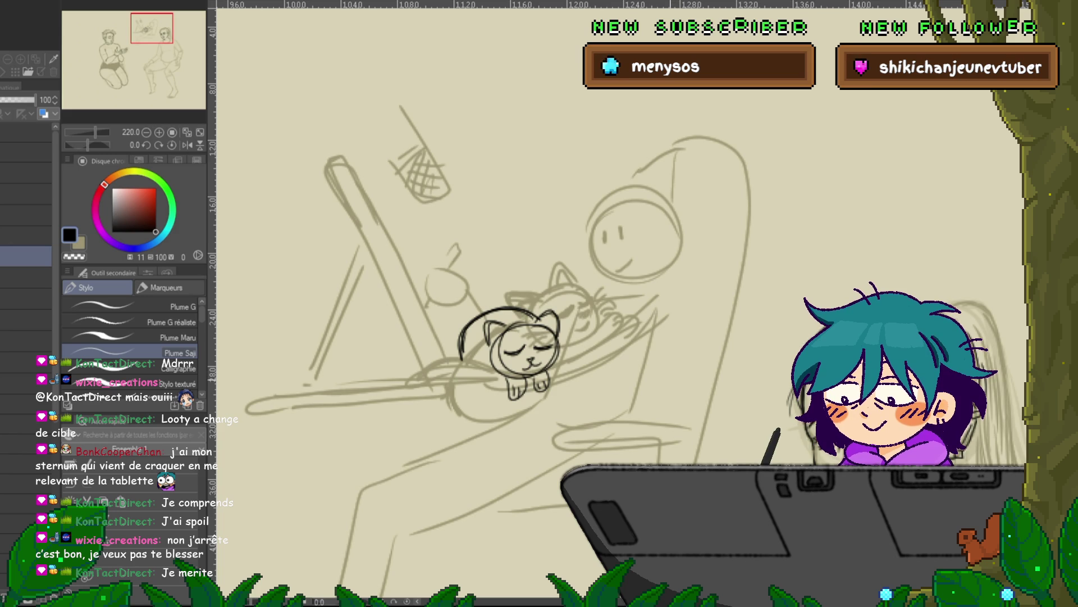
Remove the stray arc, then ink the lines under the cat's body, its tail and stretched-out paw
key("ctrl+z")
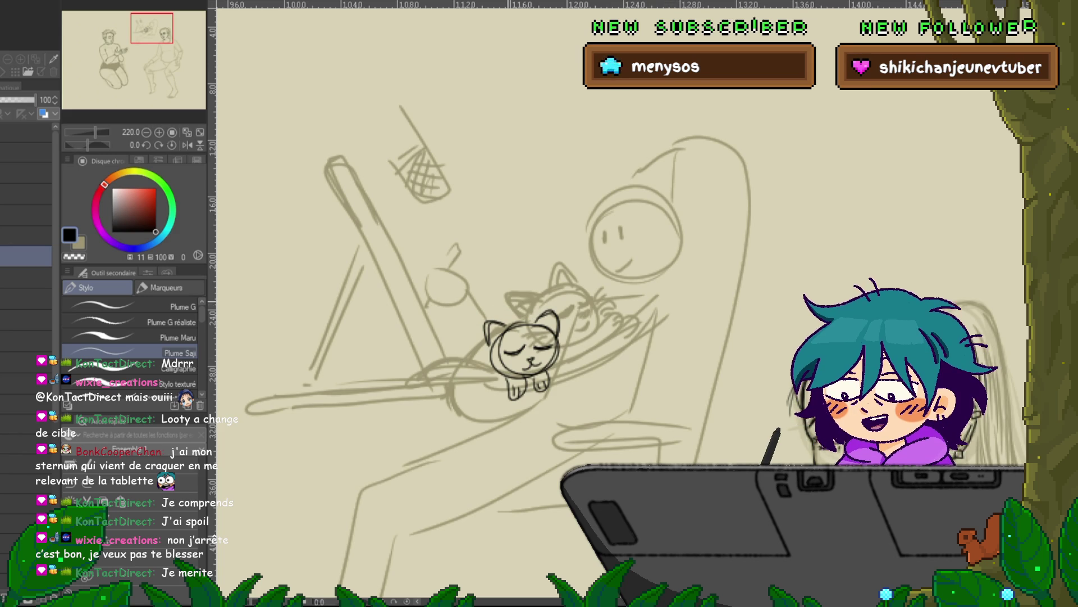
mouse_move(484, 335)
left_mouse_down()
mouse_move(461, 360)
mouse_move(528, 408)
left_mouse_up()
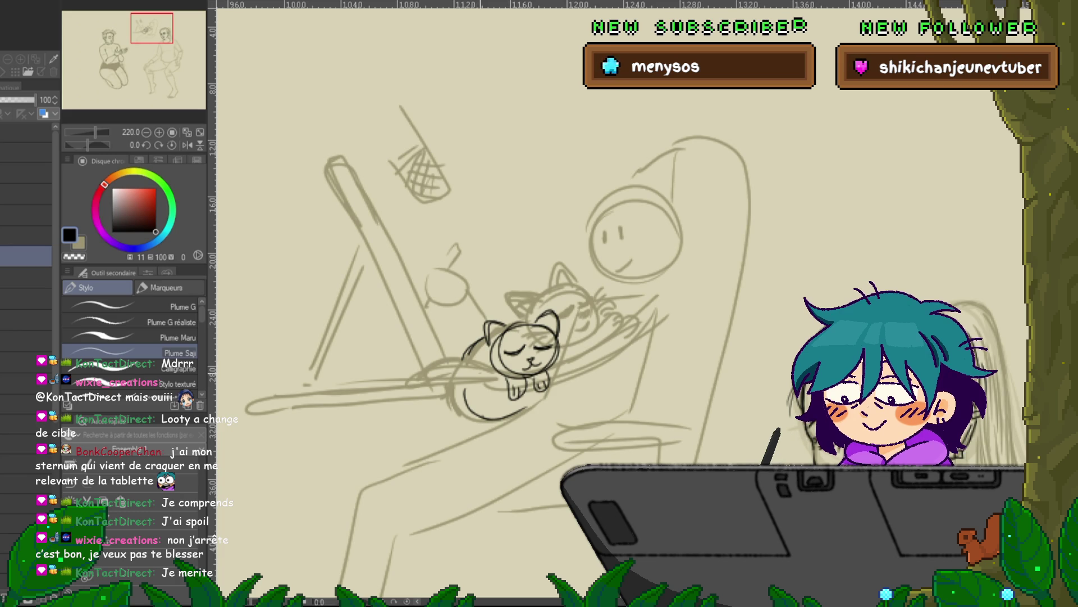
mouse_move(435, 376)
left_mouse_down()
mouse_move(414, 383)
mouse_move(457, 355)
left_mouse_up()
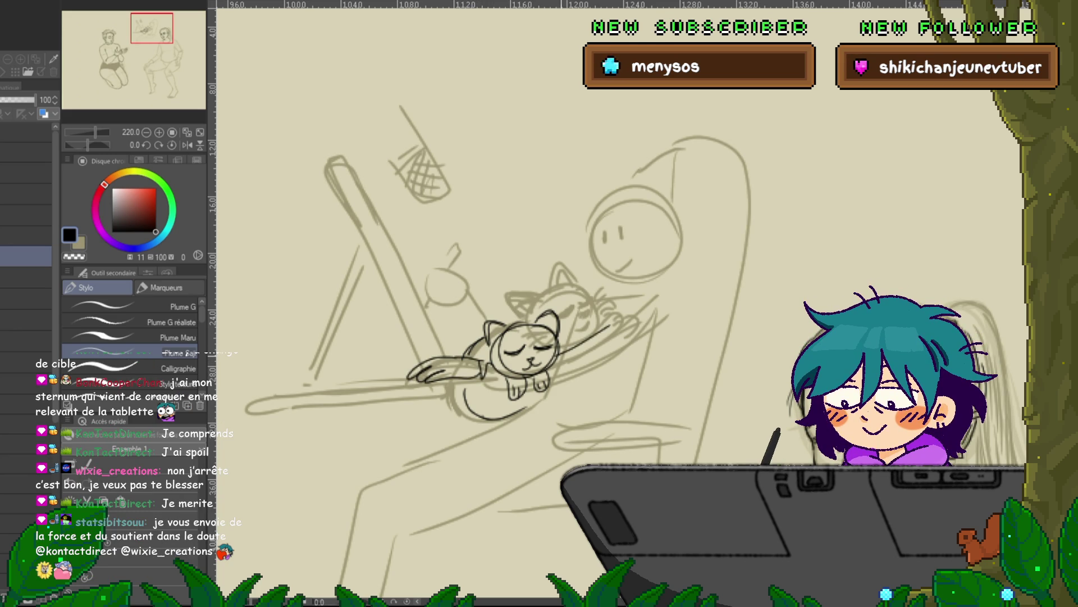
mouse_move(559, 383)
left_mouse_down()
mouse_move(614, 348)
mouse_move(655, 297)
mouse_move(616, 354)
left_mouse_up()
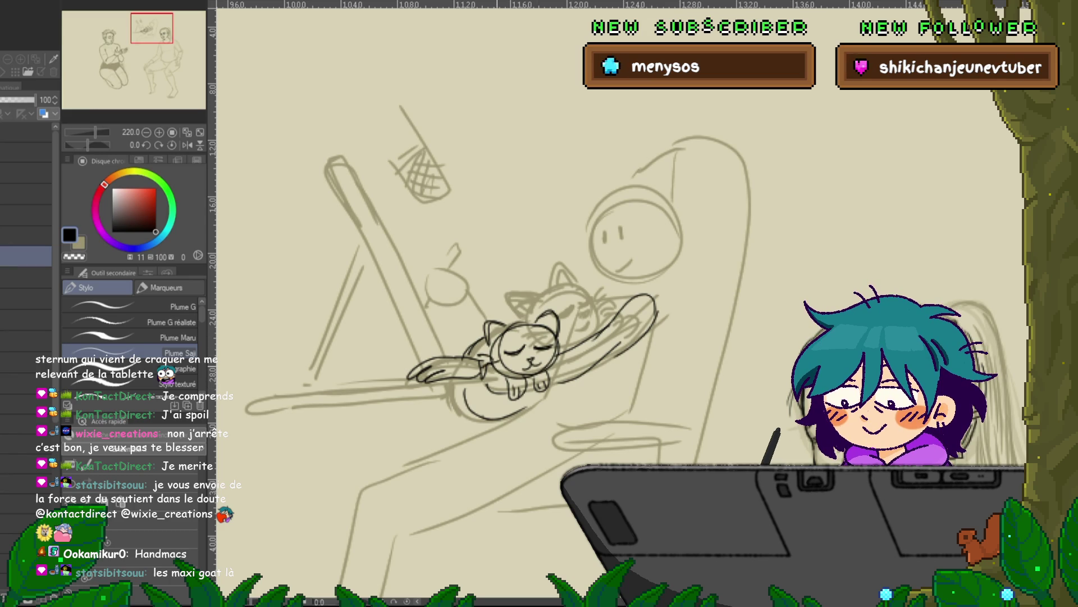
left_click_drag(506, 315, 504, 328)
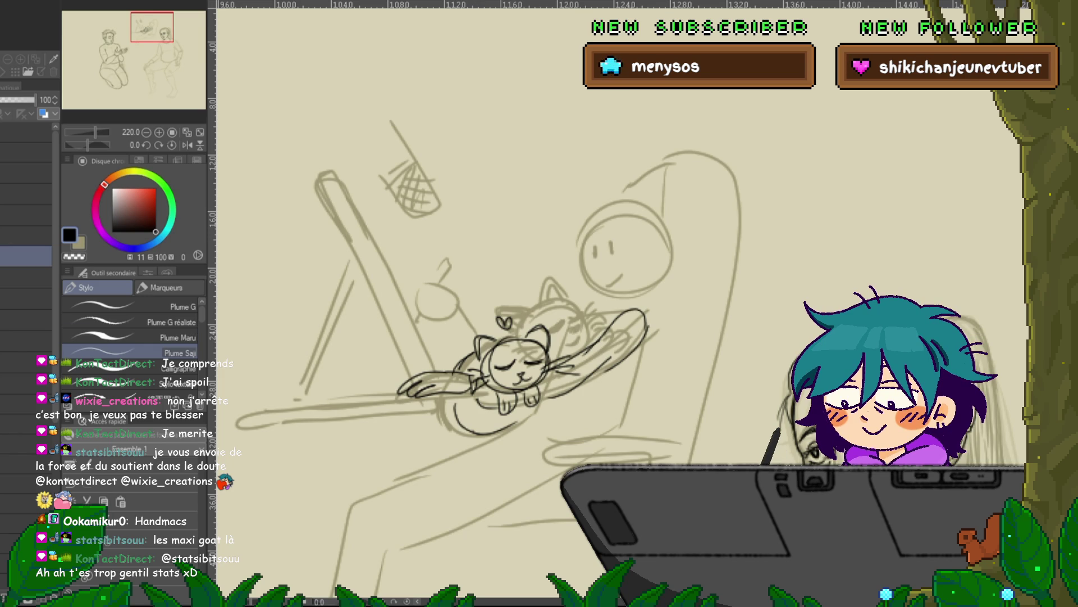
Toggle layer visibility in the Layer panel to check the inks, leaving the cat drawing hidden
key("ctrl+h")
key("ctrl+h")
left_click(26, 341)
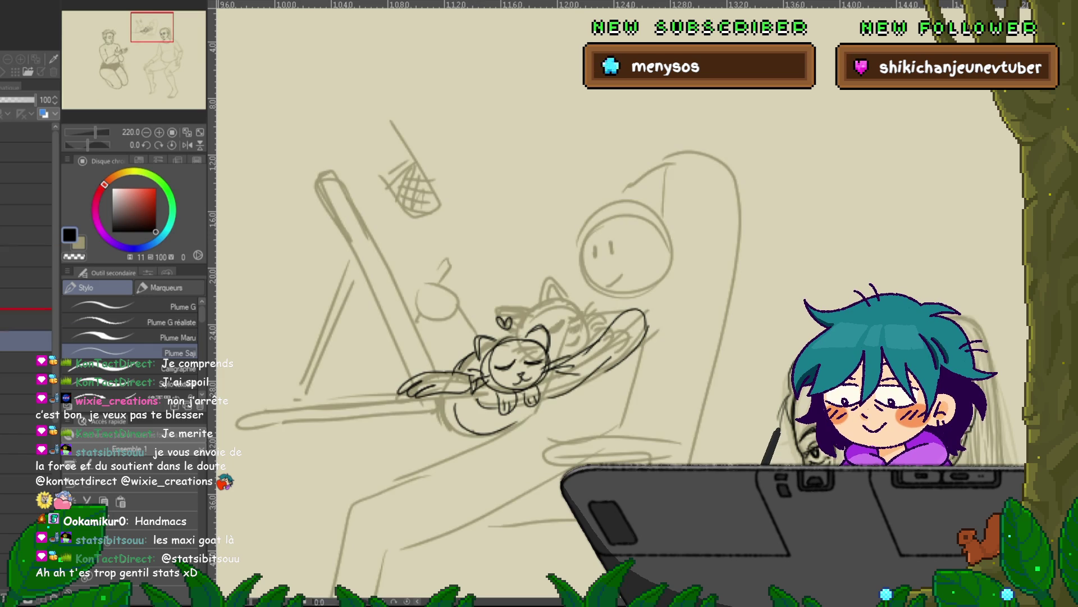
left_click(26, 277)
key("ctrl+h")
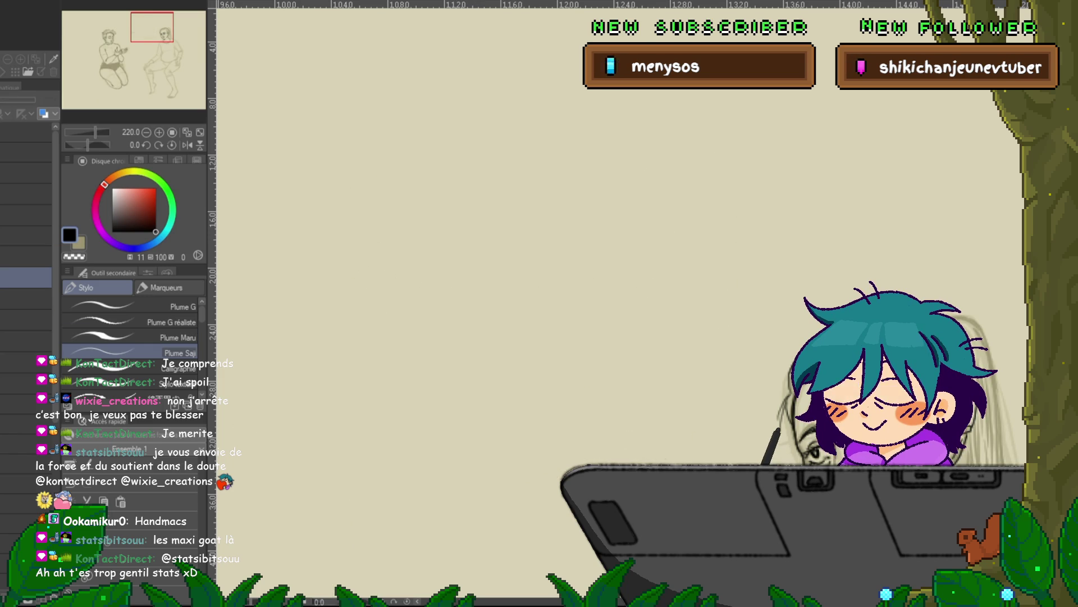
left_click(26, 298)
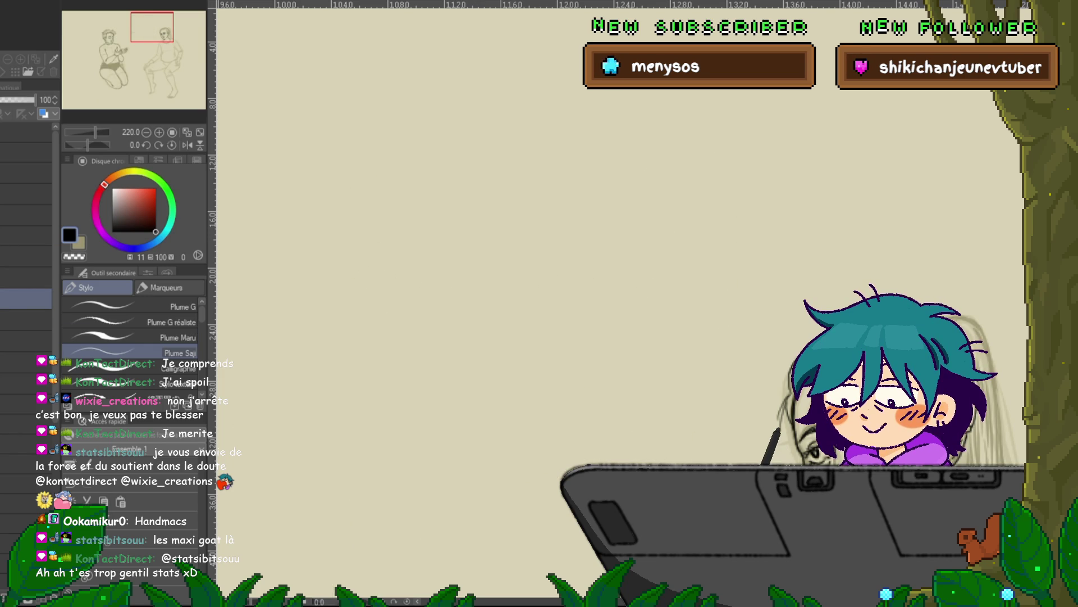
key("ctrl+h")
key("ctrl+h")
key("ctrl+h")
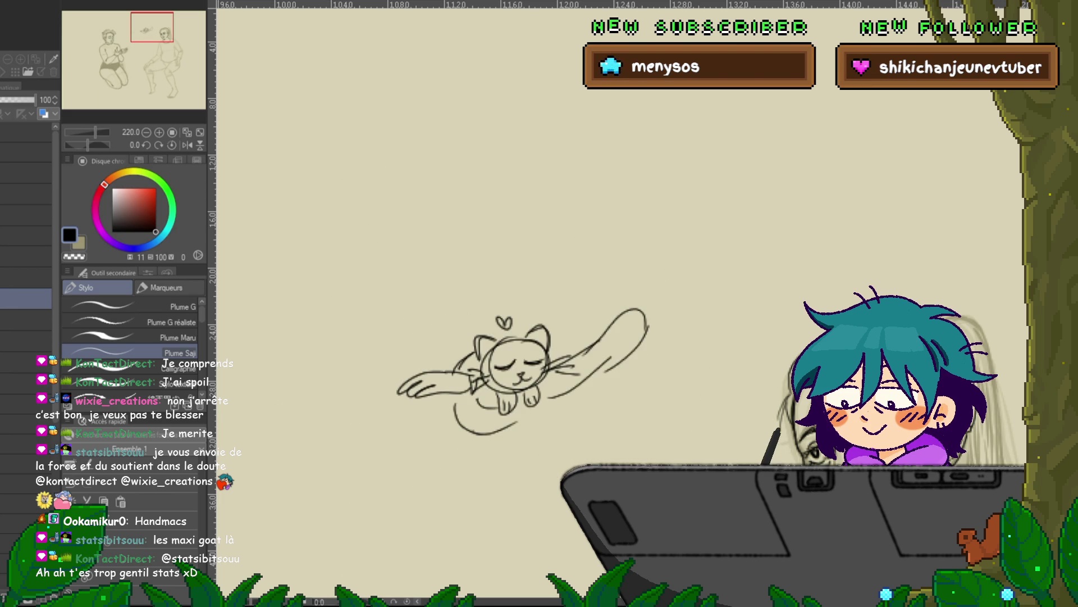
key("ctrl+h")
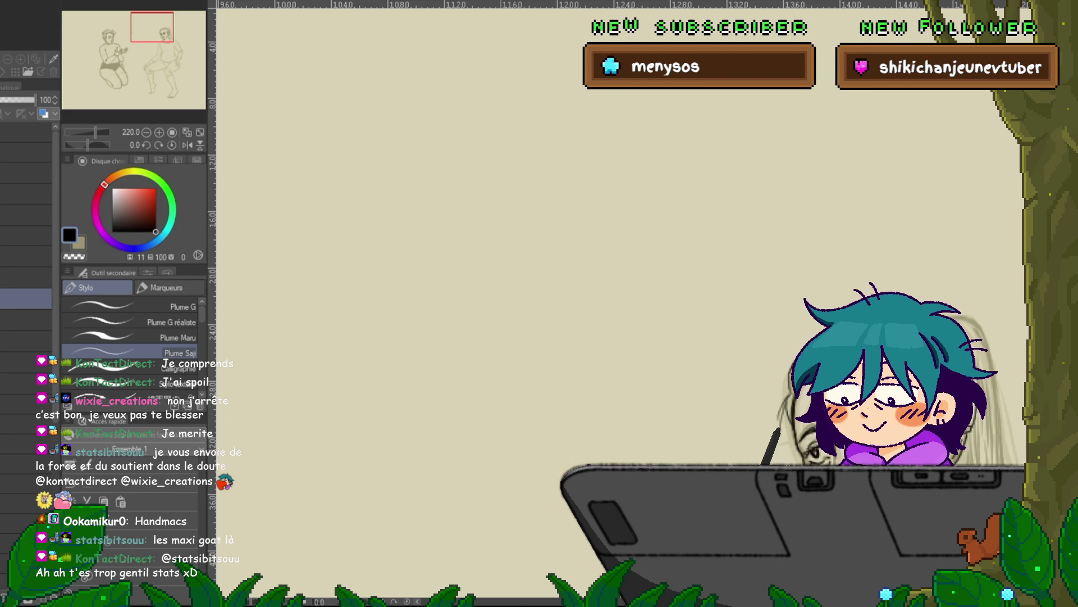
left_click(26, 320)
Re-ink the left, bottom and right edges of the sweater collar
scroll(618, 303, "right", 5)
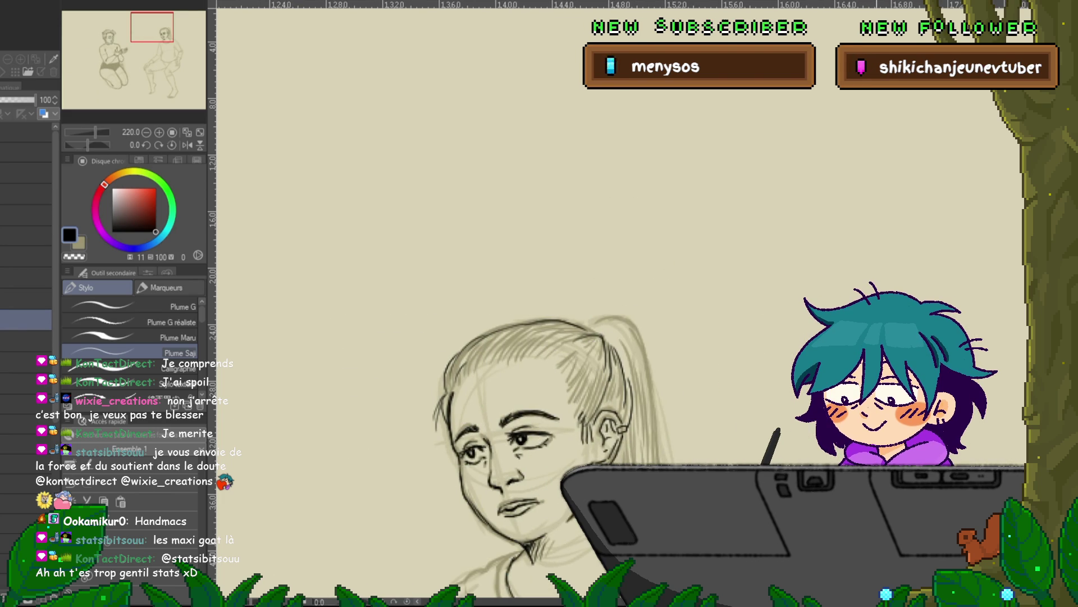
scroll(618, 304, "down", 5)
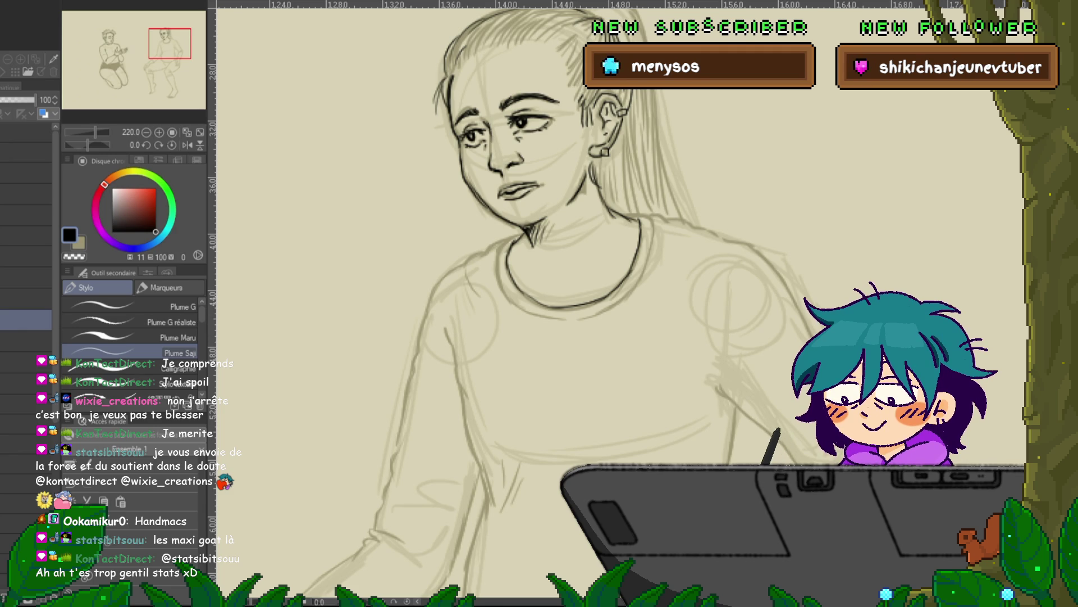
scroll(618, 303, "down", 6)
scroll(617, 303, "up", 7)
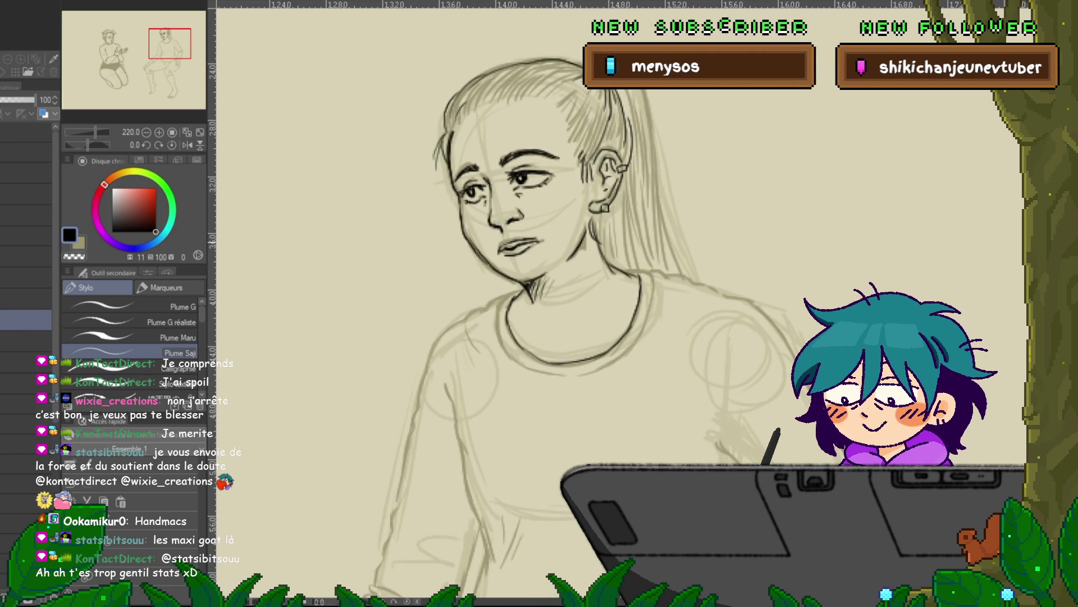
left_click_drag(498, 325, 509, 355)
left_click_drag(564, 375, 612, 362)
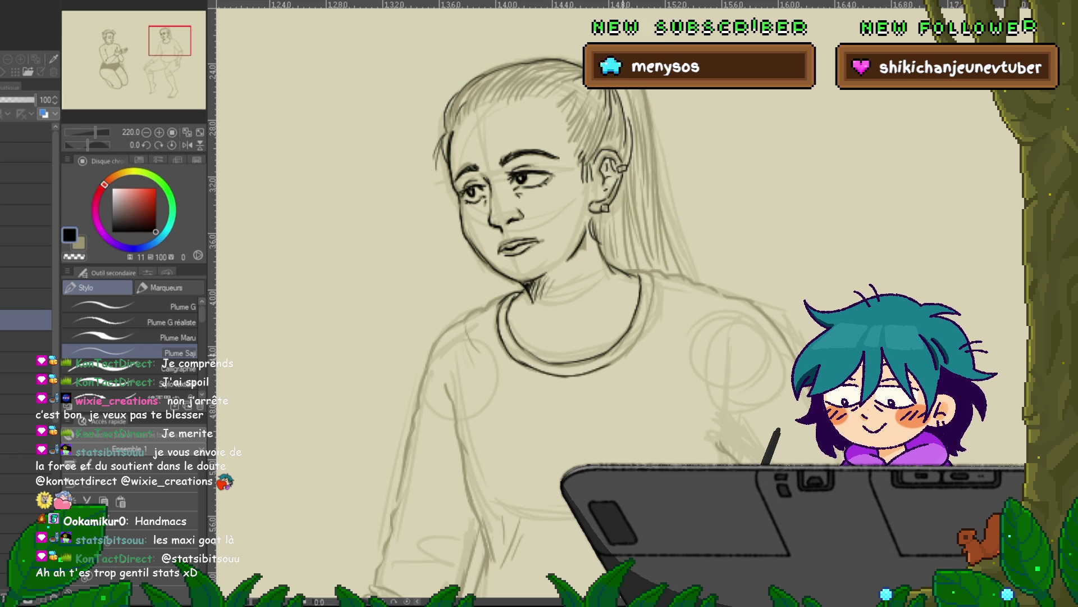
left_click_drag(646, 291, 640, 336)
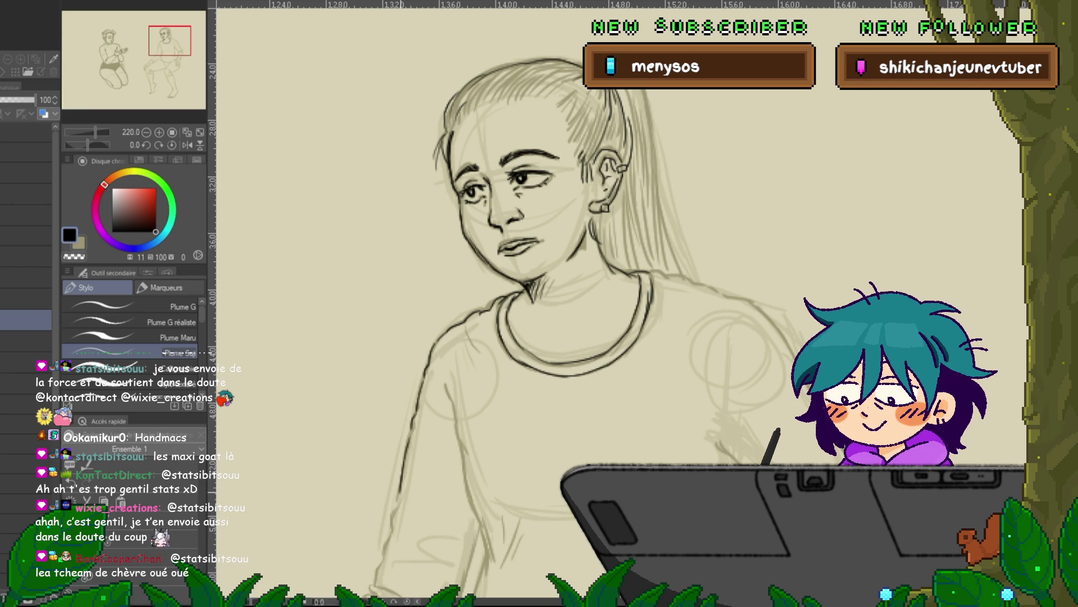
Ink a darker stroke along the woman's left shoulder and sleeve
left_click_drag(505, 393, 553, 264)
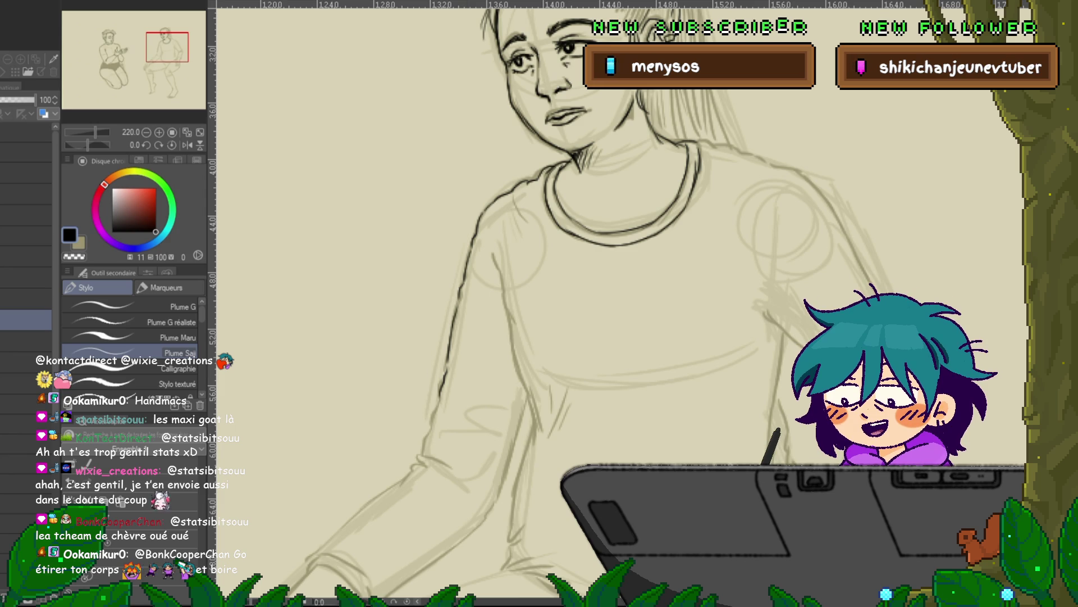
left_click_drag(561, 337, 607, 281)
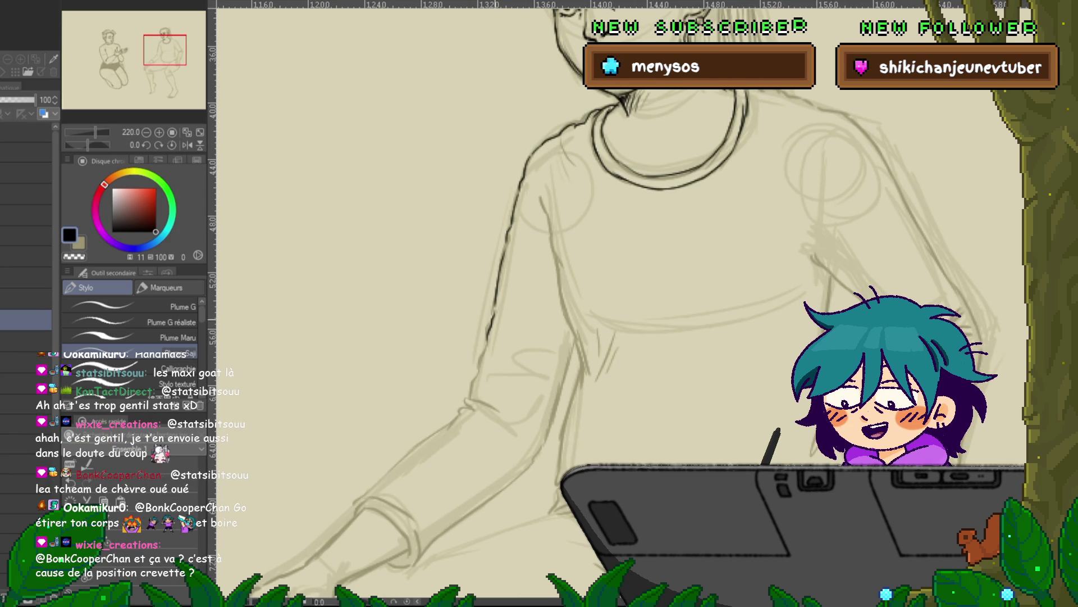
left_click_drag(468, 392, 489, 403)
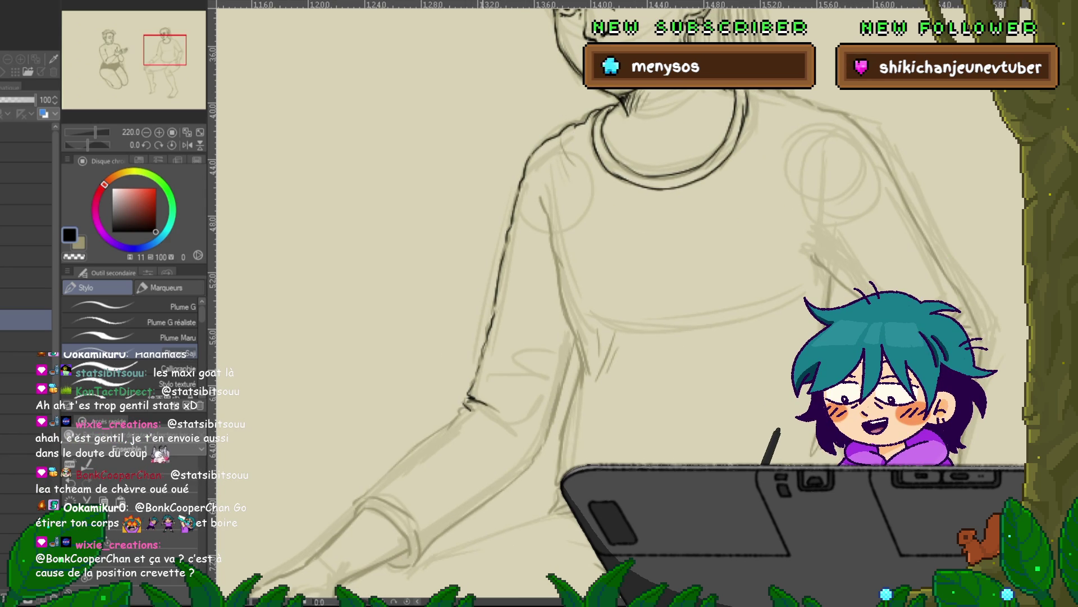